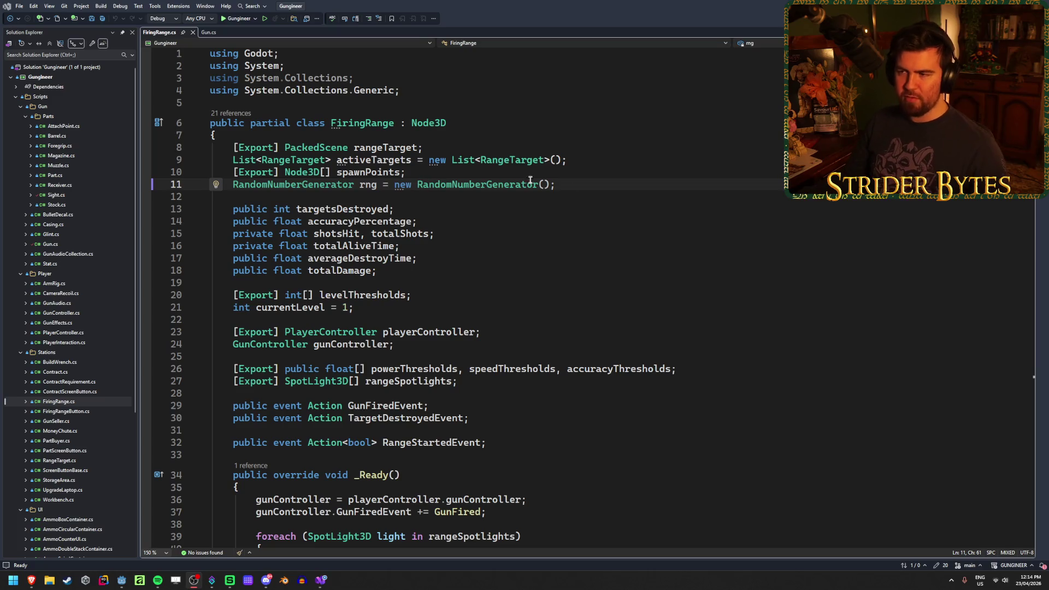
Step: In FiringRange.cs, add blank lines after the using directives, above the FiringRange class
scroll(566, 177, down, 2)
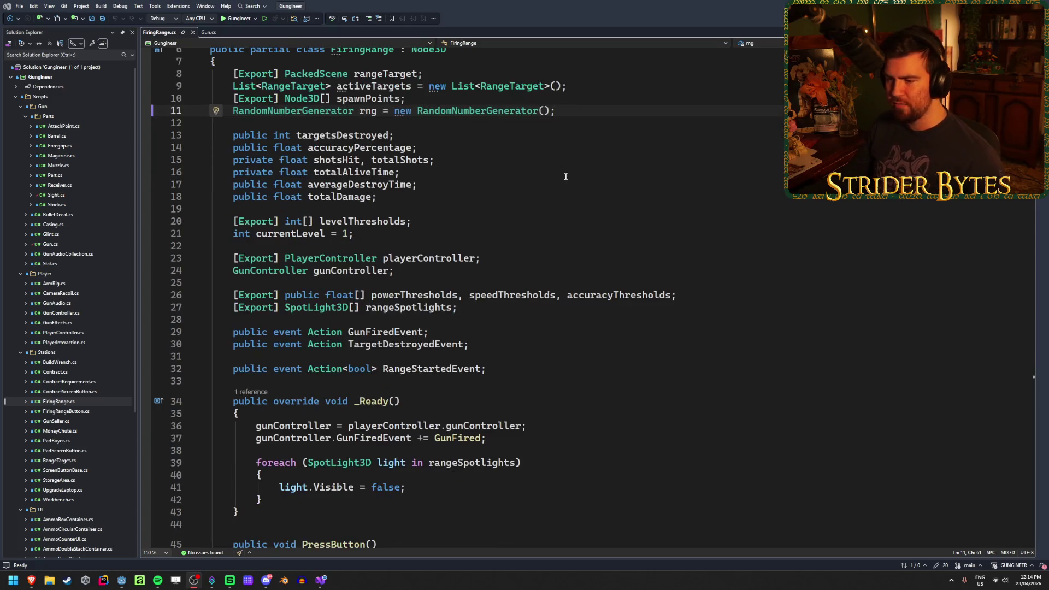
click(503, 364)
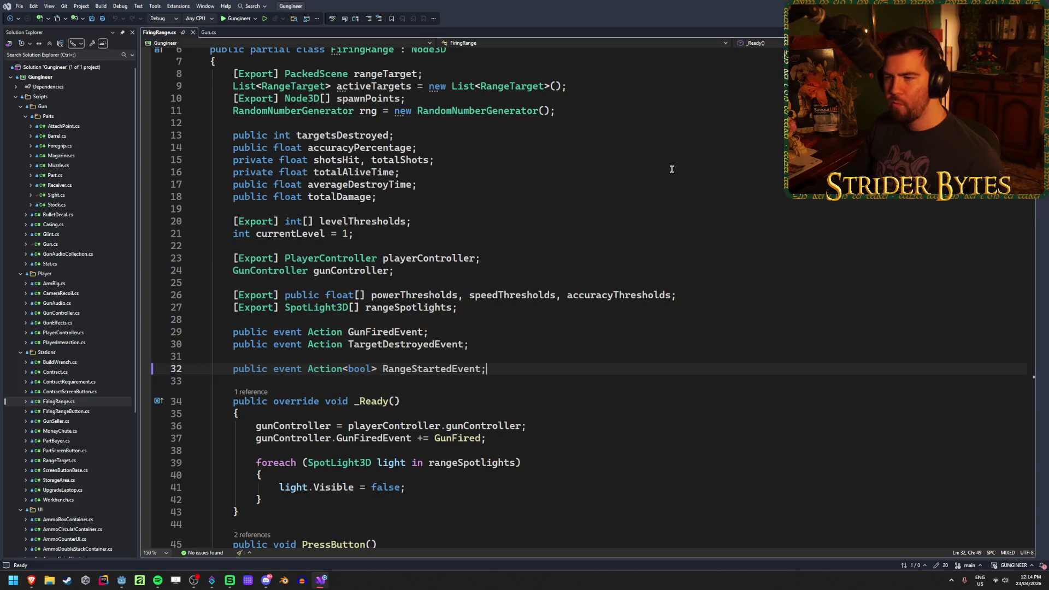
scroll(612, 348, up, 2)
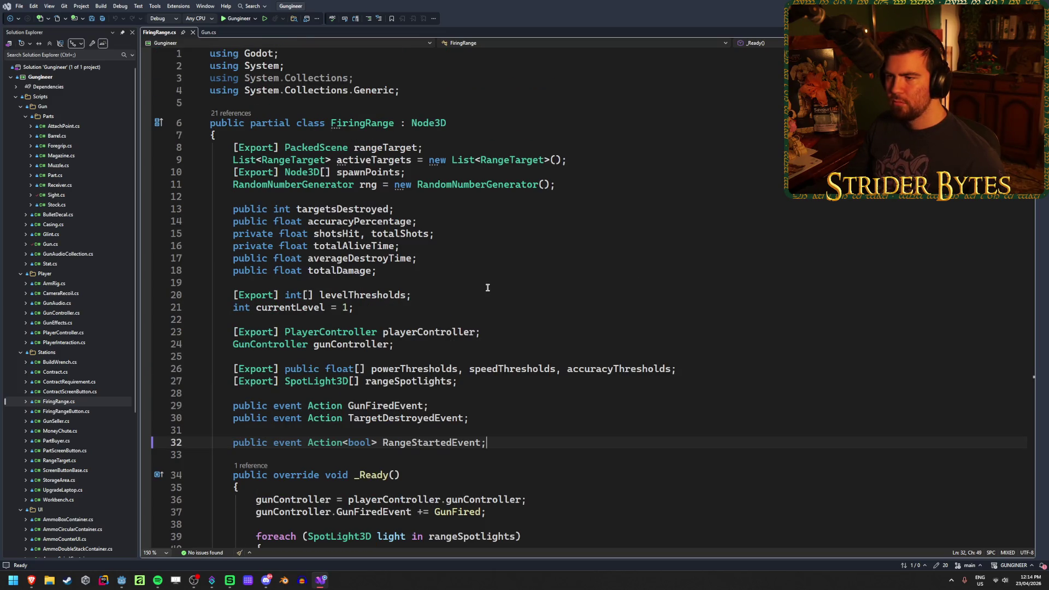
click(710, 103)
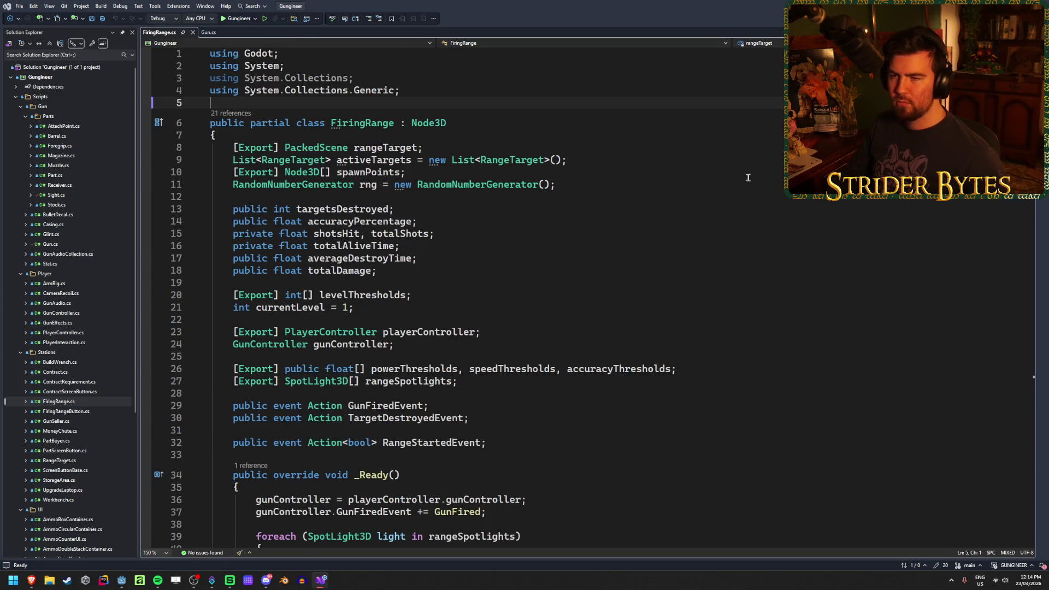
key(Return)
key(Return)
key(Up)
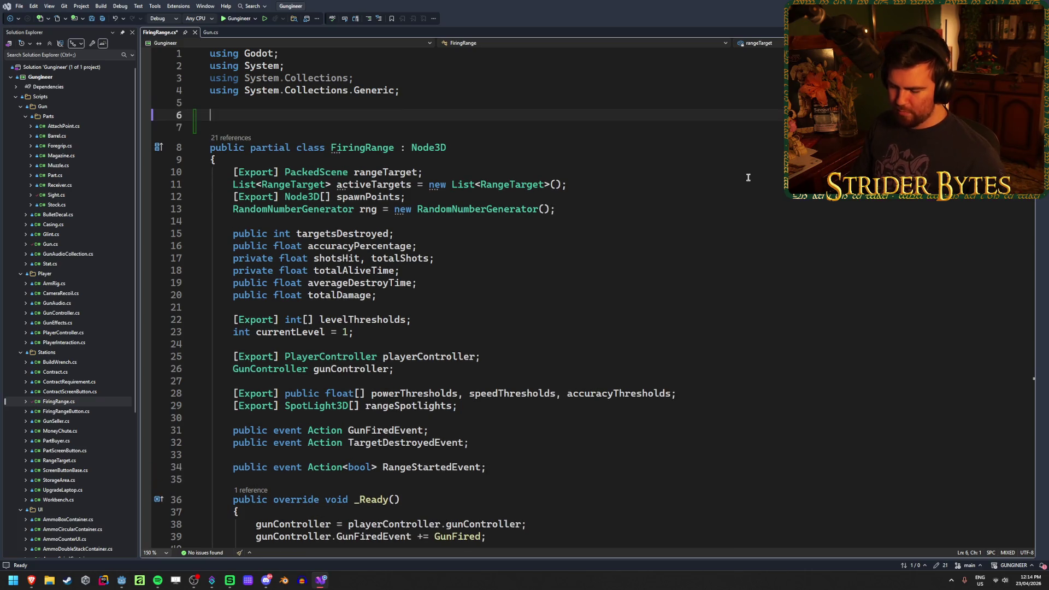
Step: Type 'public enum MedalValue {' above the class, open its body, and save FiringRange.cs
text(public enum)
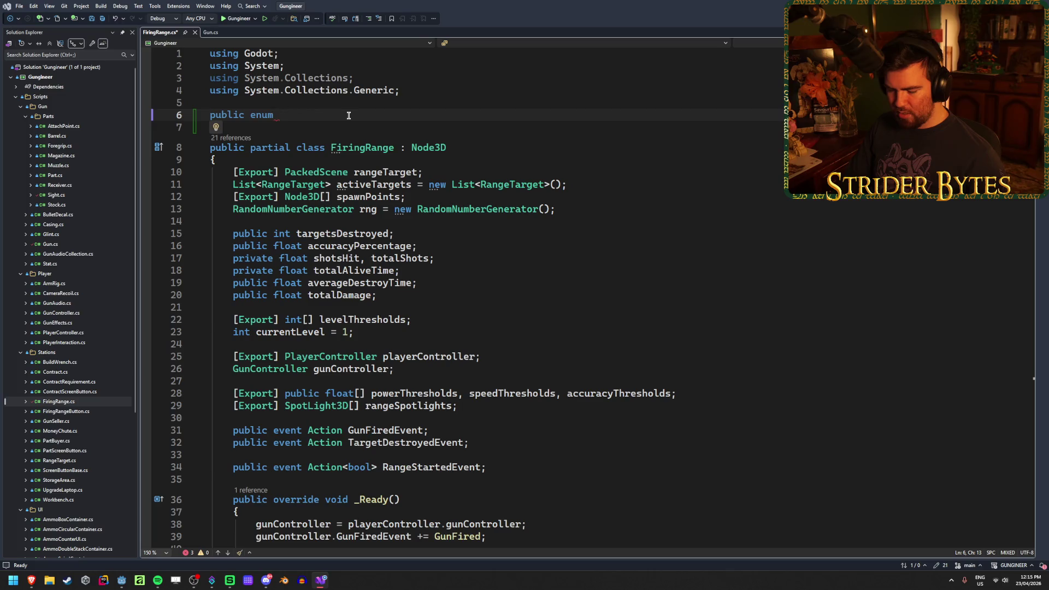
text(Med)
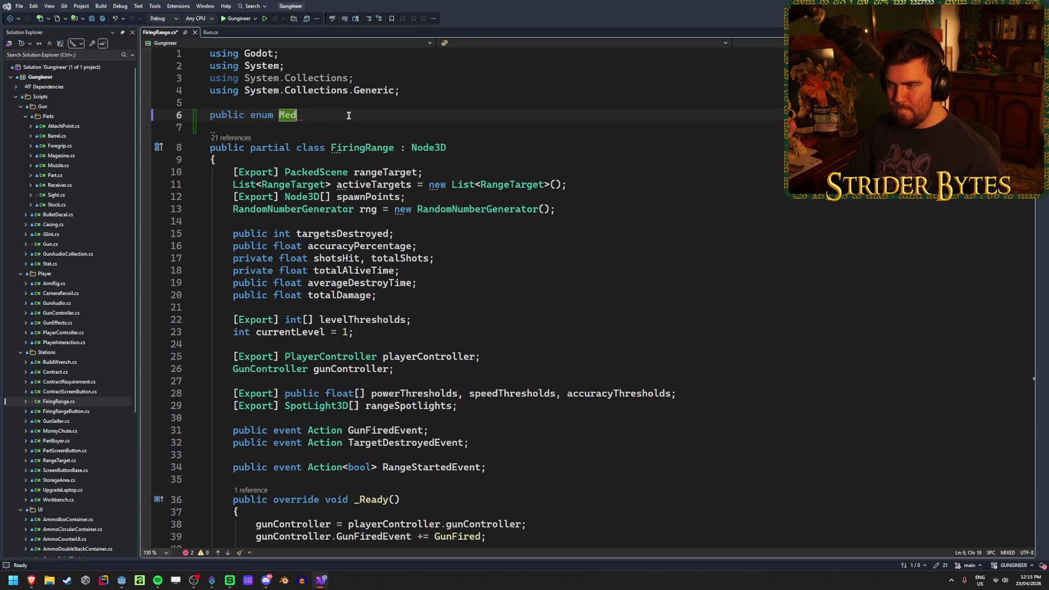
text(al)
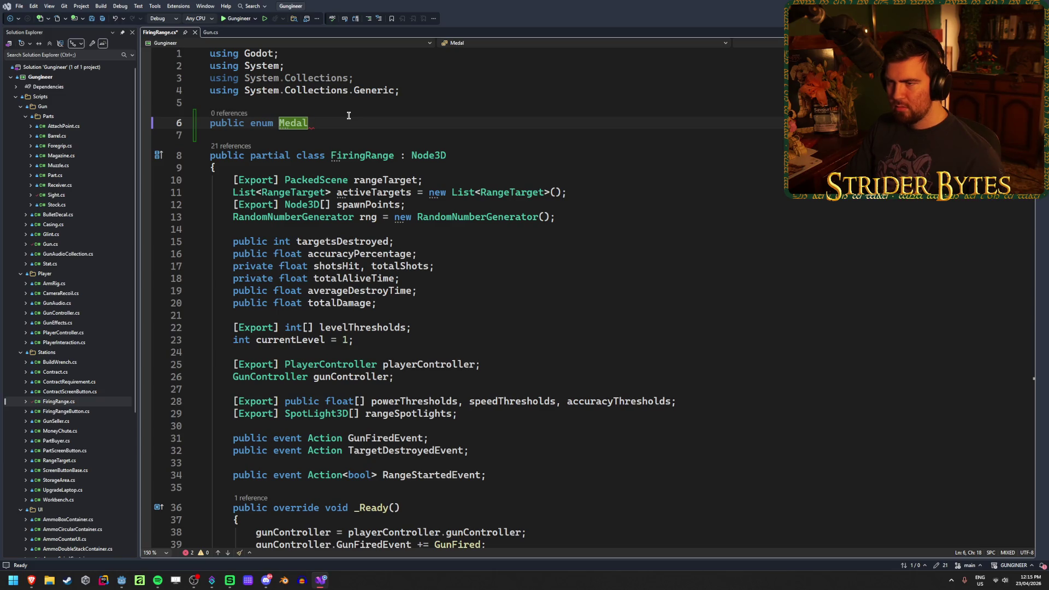
key(BackSpace)
key(BackSpace)
key(BackSpace)
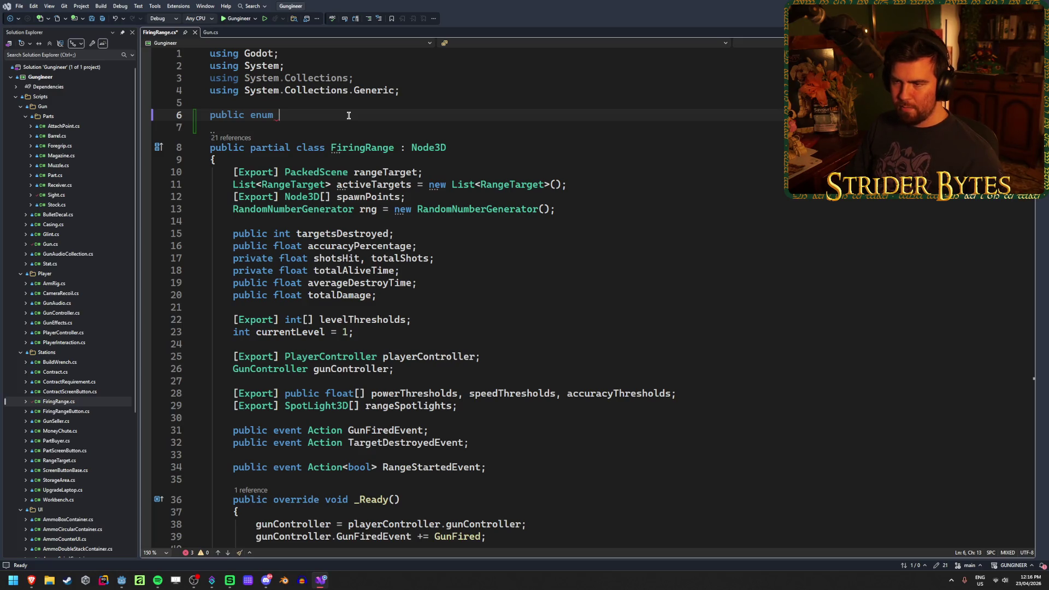
text(MedalValuu)
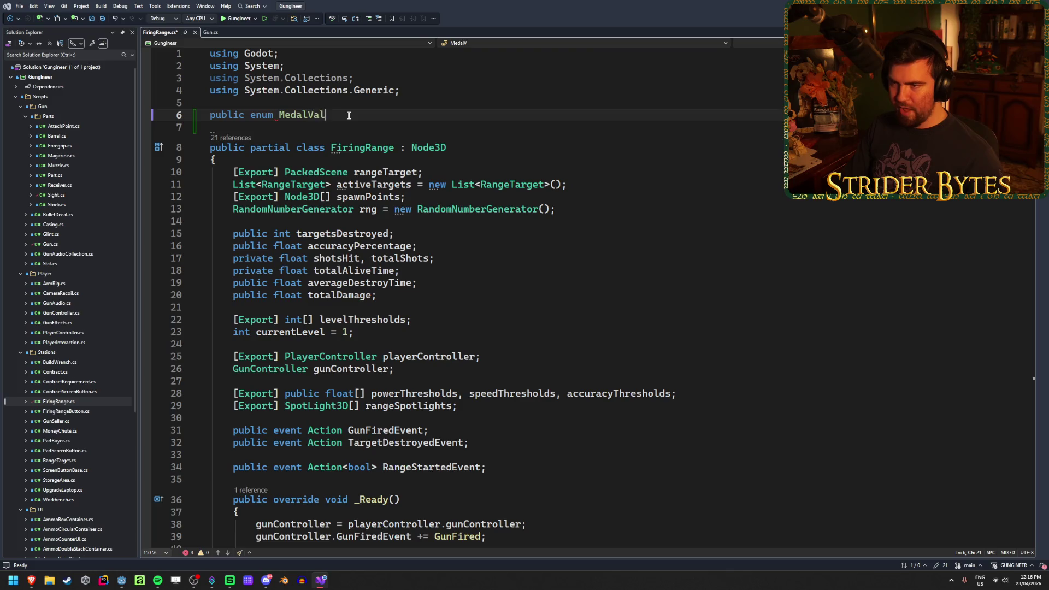
key(BackSpace)
text(e {)
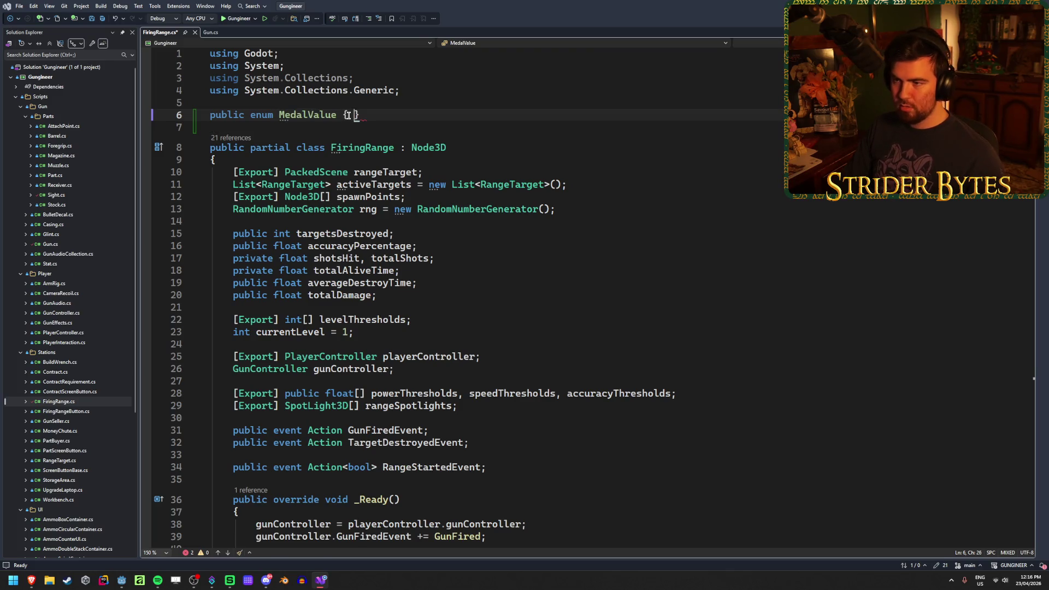
key(Return)
key(ctrl+s)
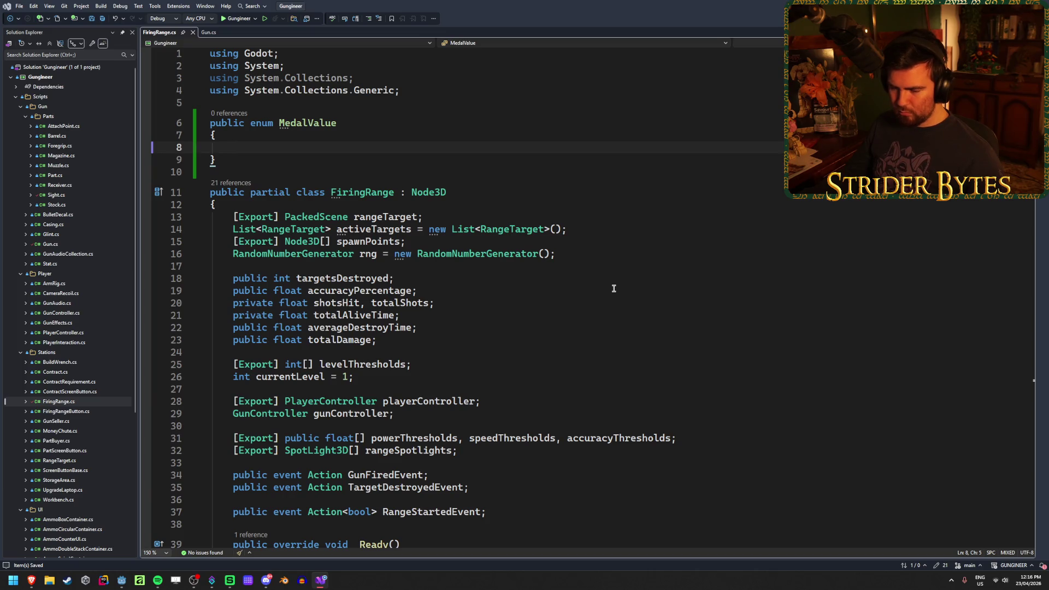
Step: Add the first MedalValue member 'None = 0,' inside the enum
text(Bronze)
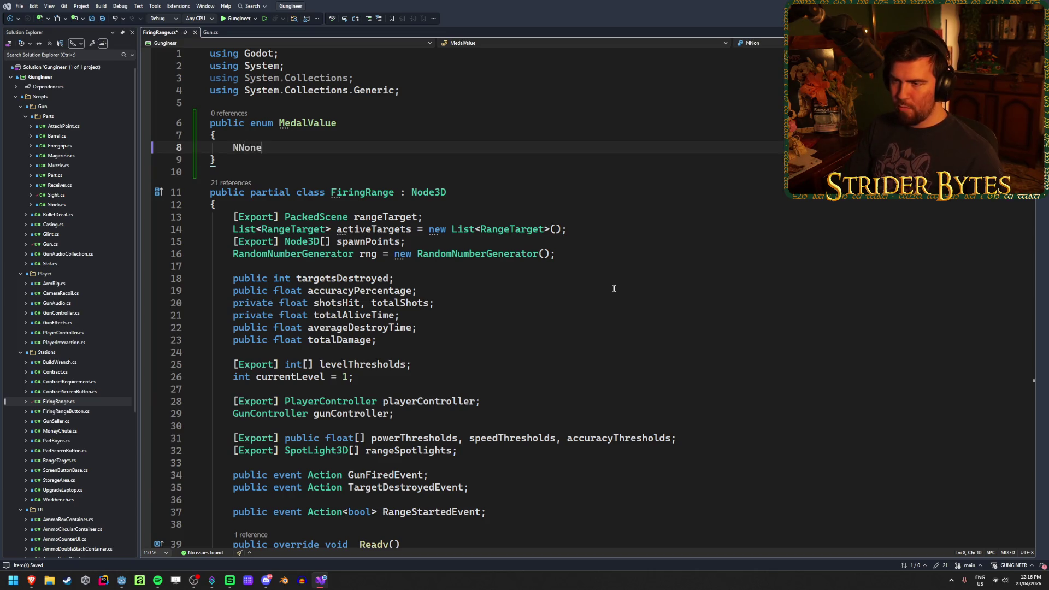
key(BackSpace)
key(BackSpace)
key(BackSpace)
text(None = )
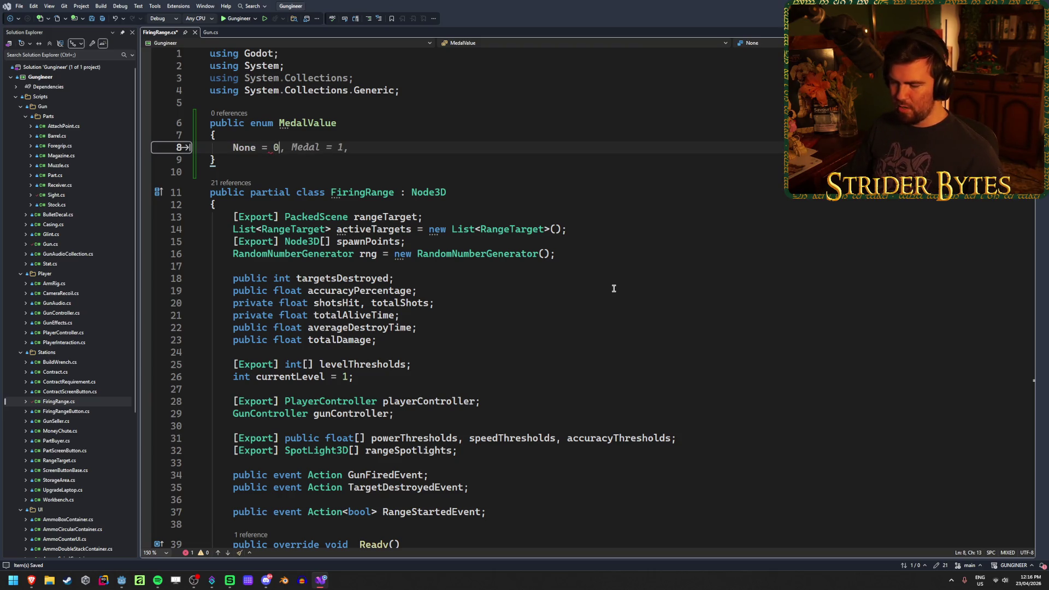
text(0f;)
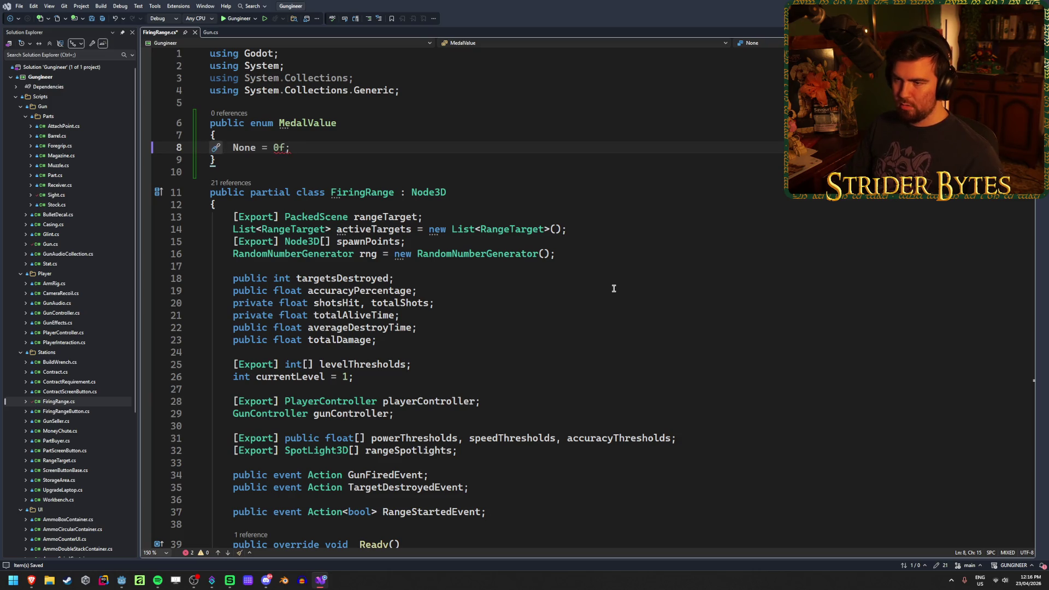
key(BackSpace)
key(BackSpace)
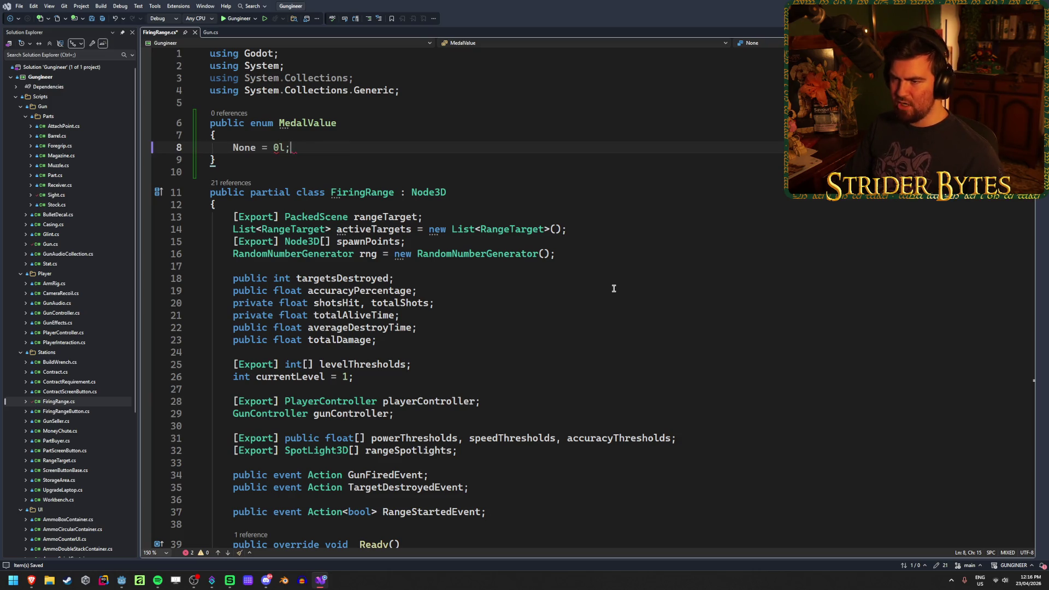
text(;)
key(Return)
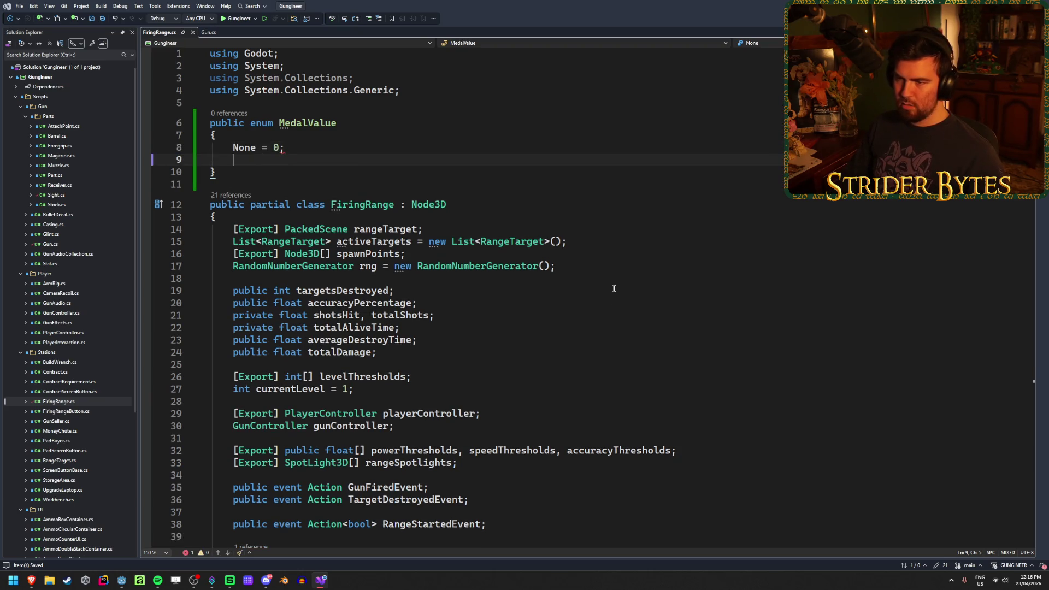
key(Up)
key(End)
key(Left)
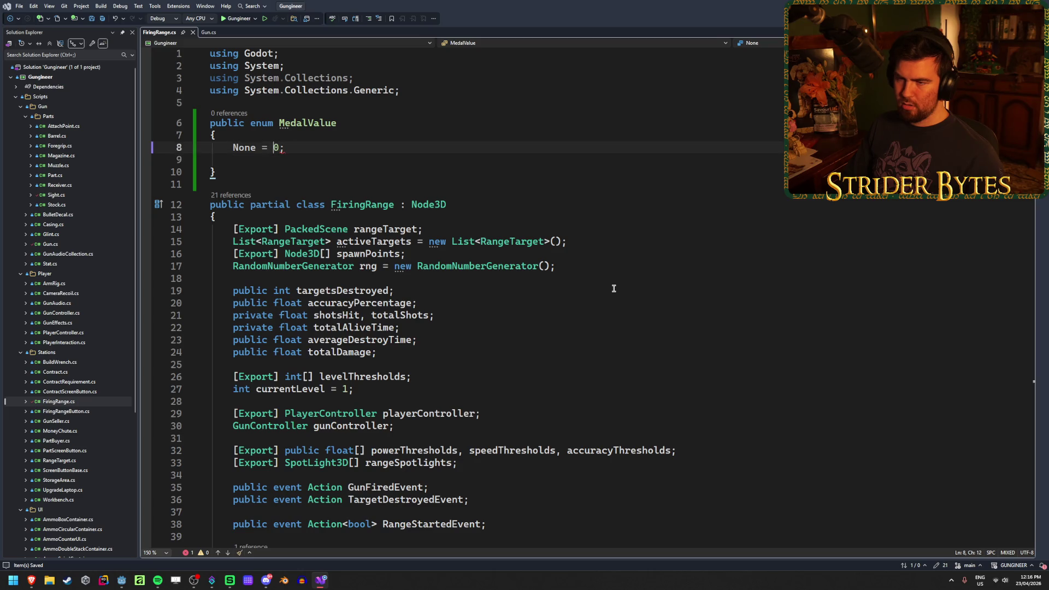
key(BackSpace)
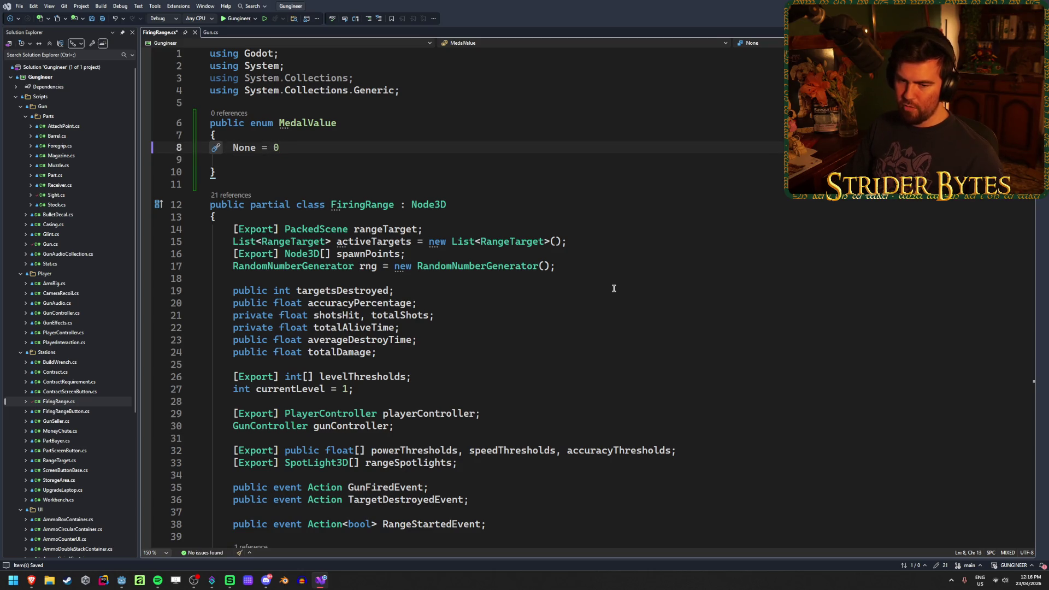
text(,)
key(Return)
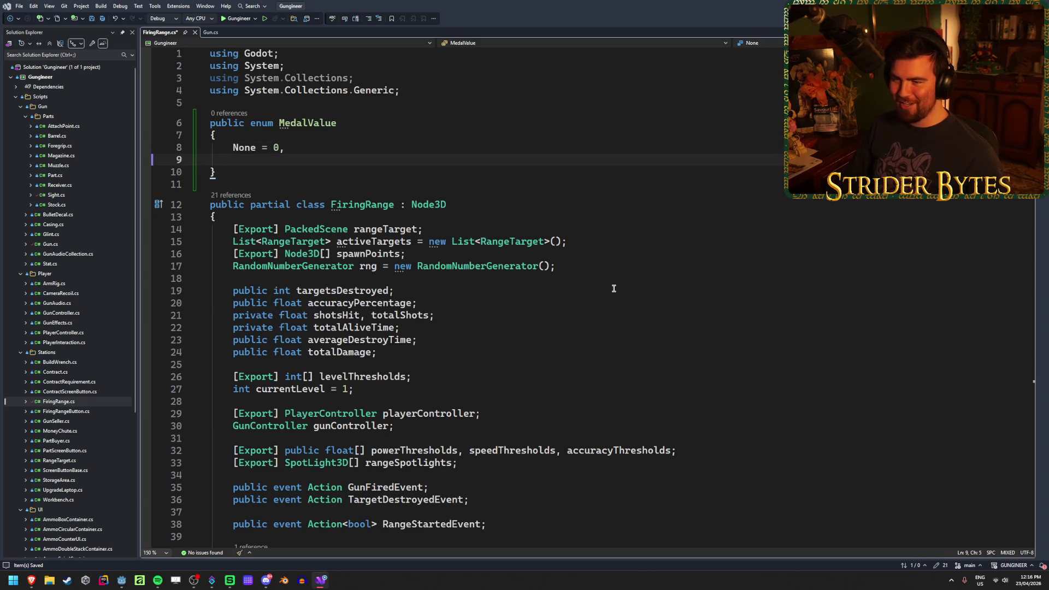
Step: Add Bronze, Silver and Gold members, save, then begin typing '=' after Bronze
text(Bronze =)
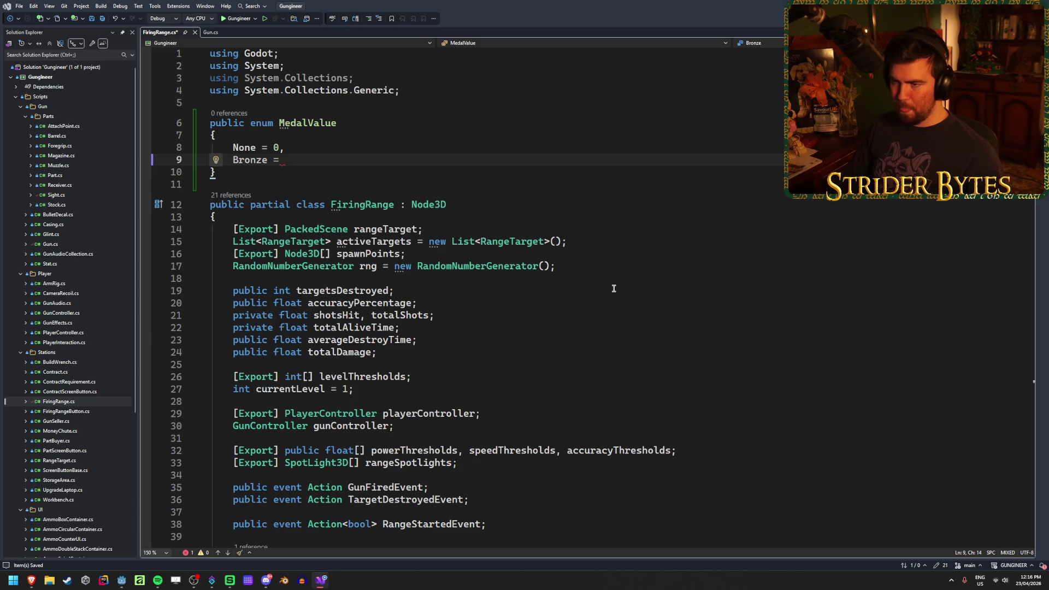
key(Return)
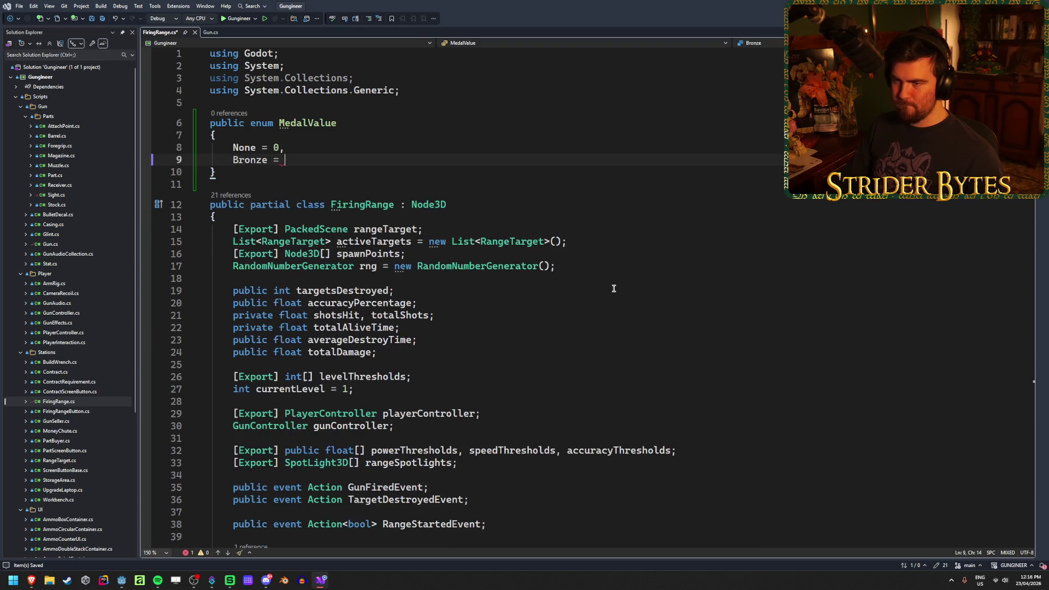
key(Up)
key(End)
key(BackSpace)
key(BackSpace)
key(BackSpace)
text(,)
key(Down)
text(Silver,)
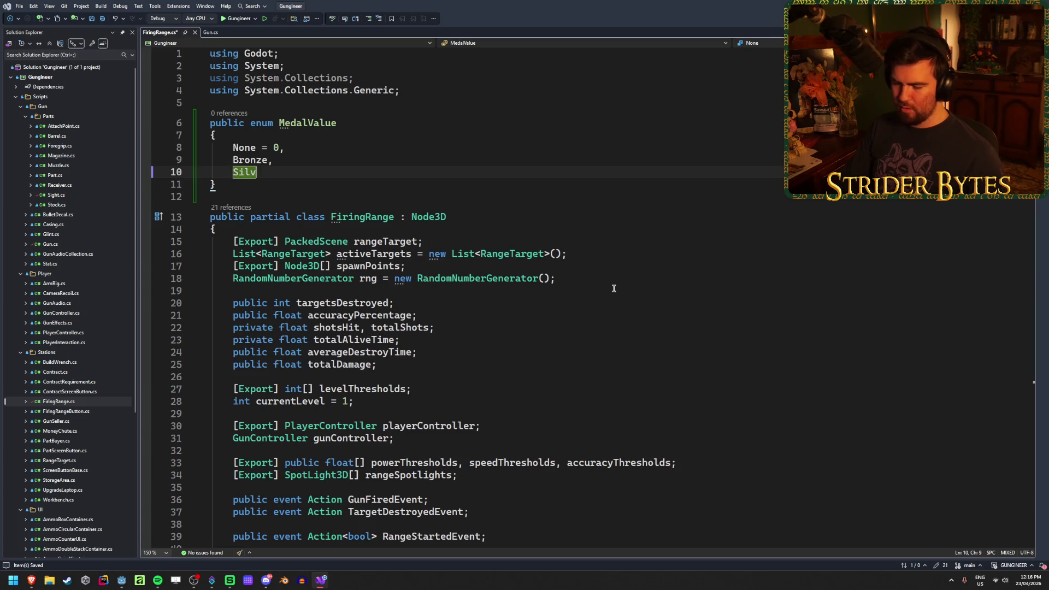
key(Return)
text(Go)
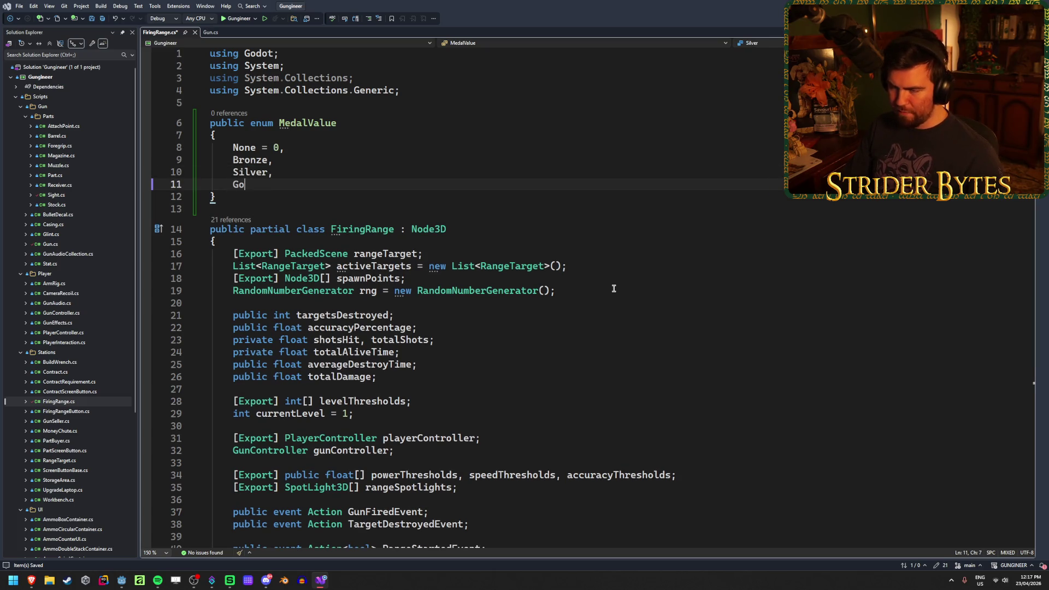
text(ld)
key(ctrl+s)
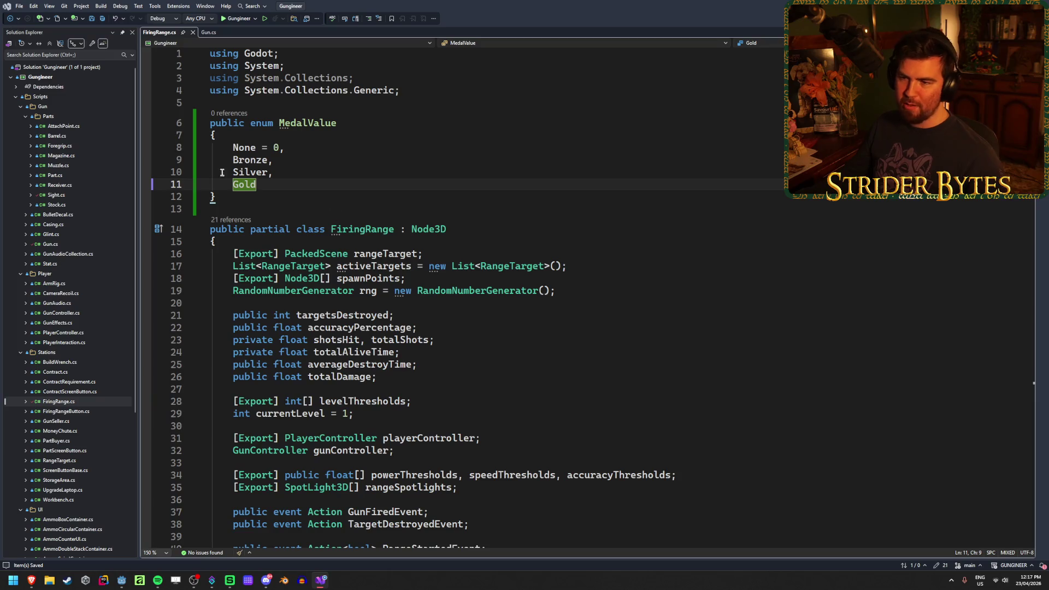
click(268, 160)
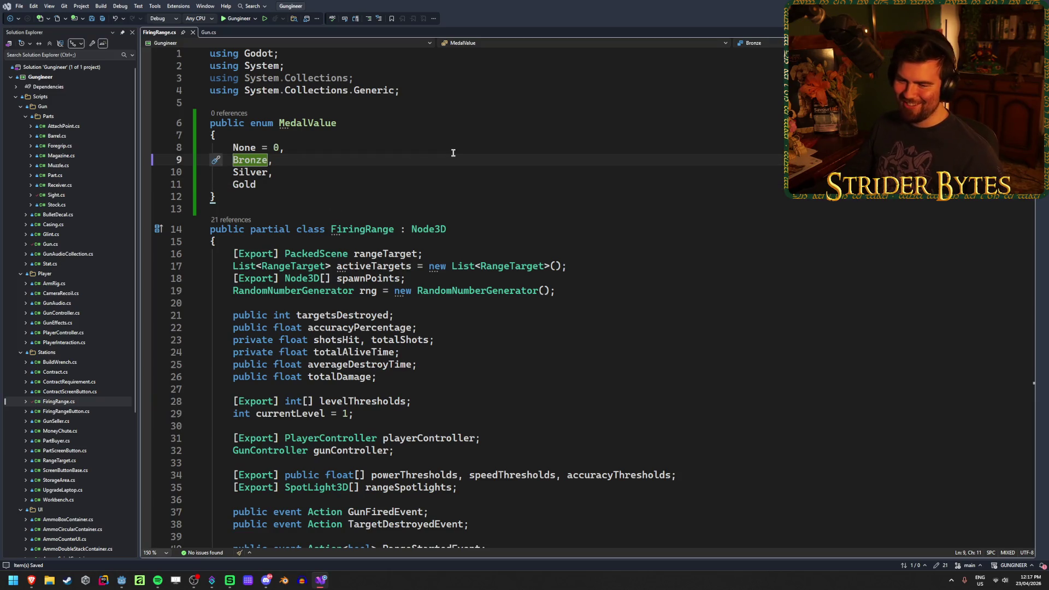
text(=)
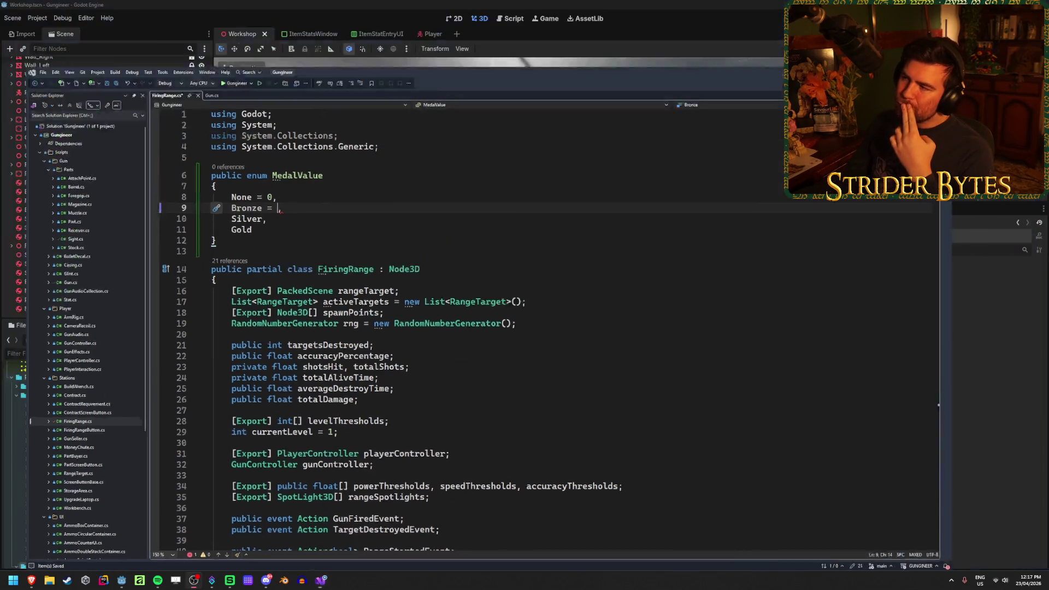
key(alt+Tab)
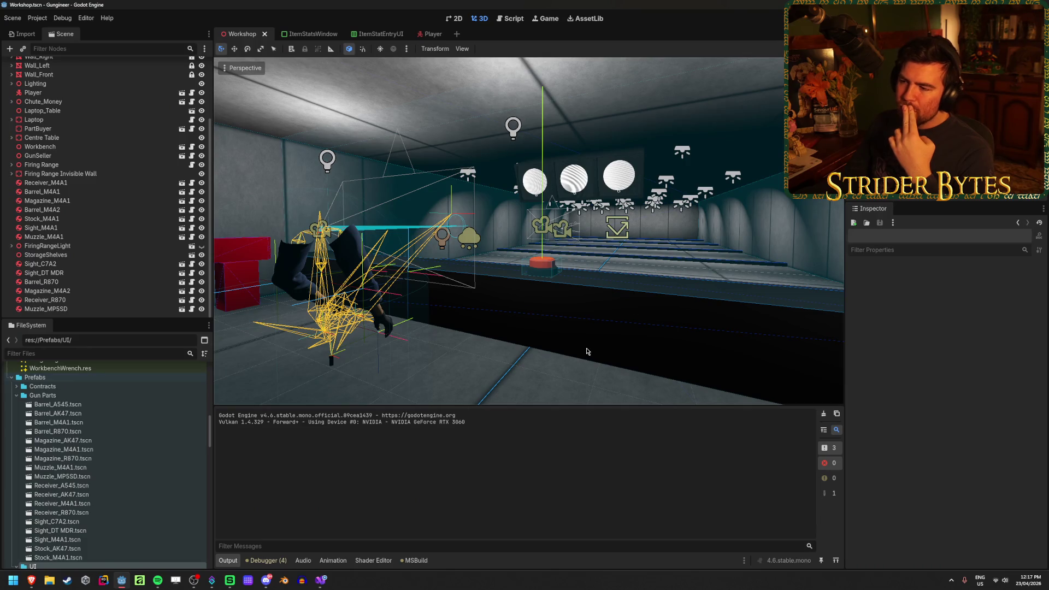
mouse_move(644, 204)
mouse_down()
mouse_move(584, 325)
mouse_move(645, 204)
mouse_up()
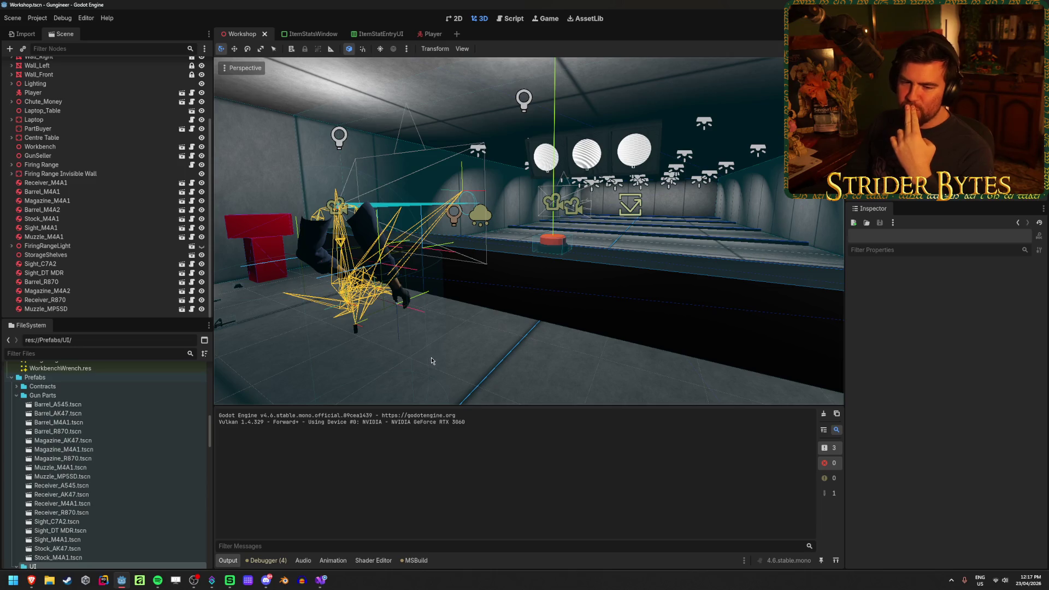
click(321, 580)
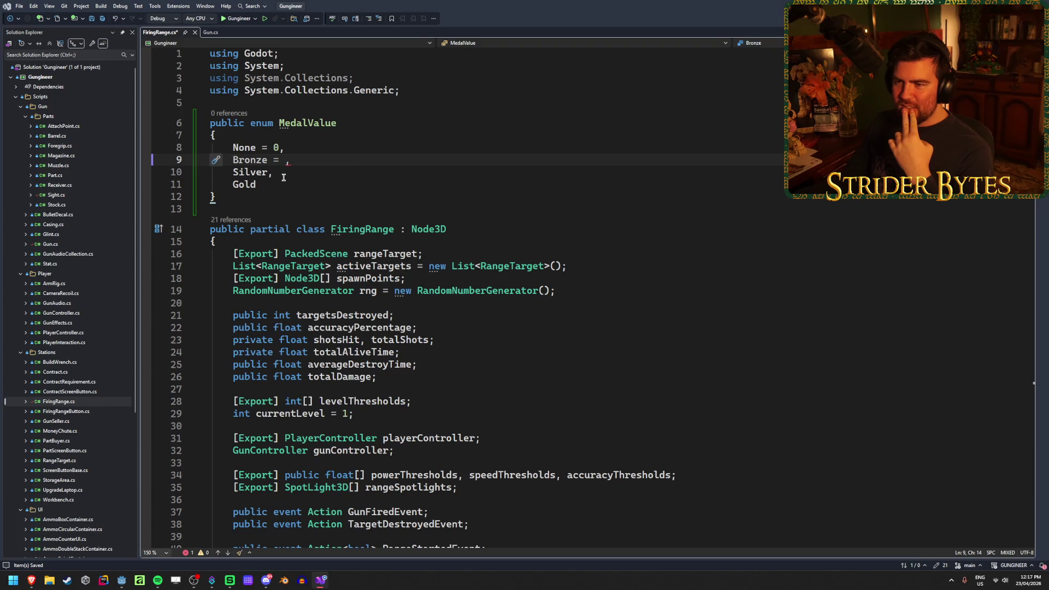
key(alt+Tab)
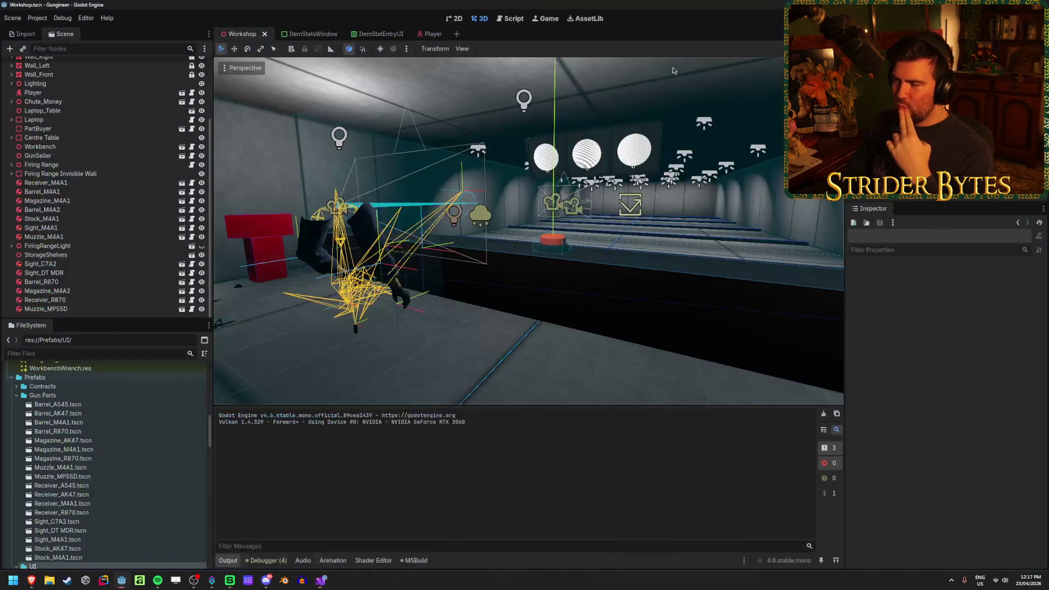
scroll(588, 138, up, 6)
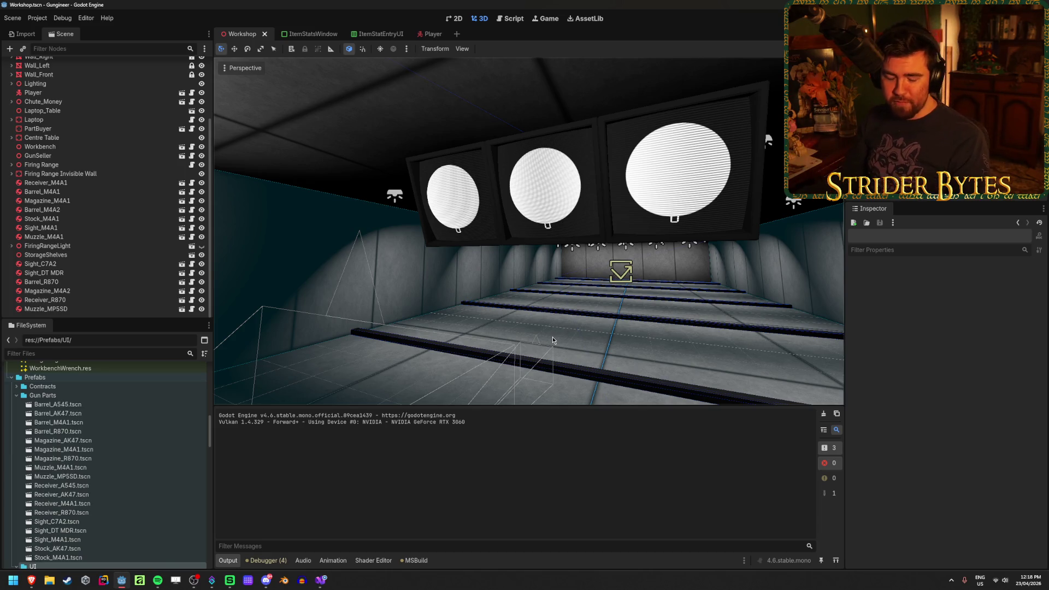
key(alt+Tab)
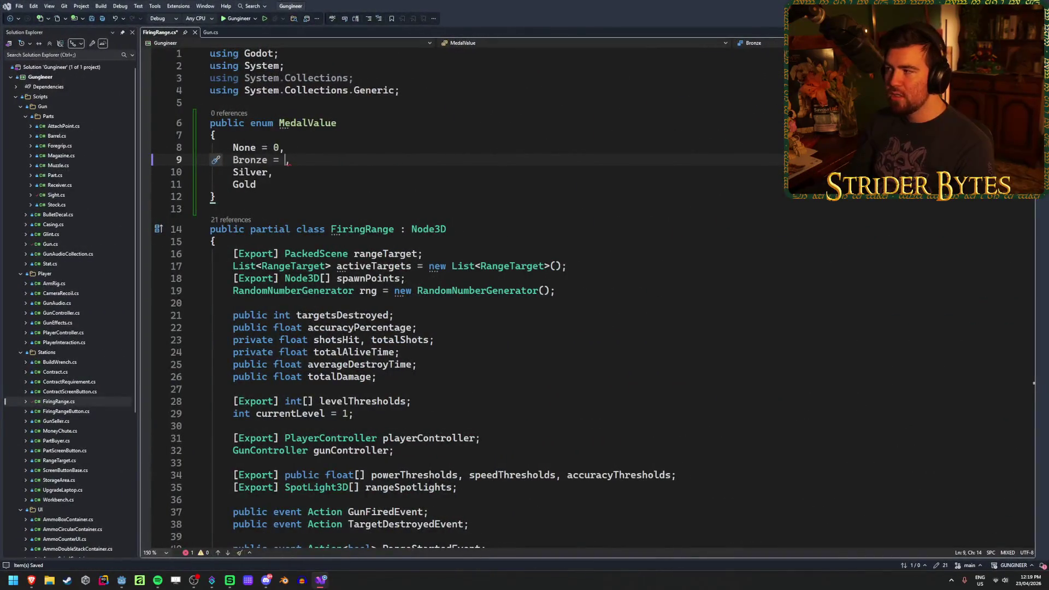
Step: Return to Godot's Workshop scene and build and run the game with F5
key(alt+Tab)
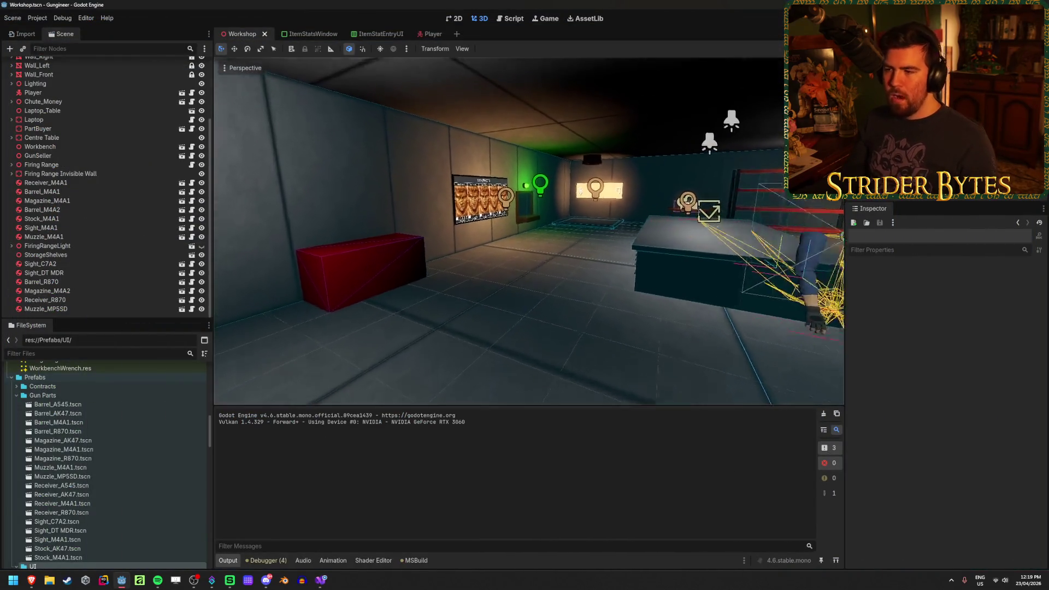
key(w)
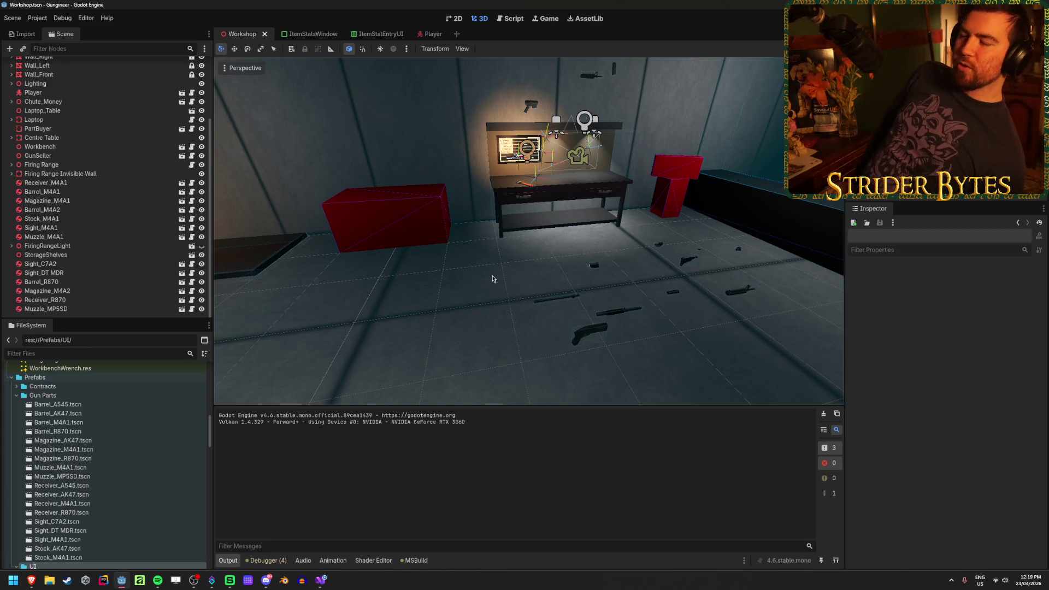
key(F5)
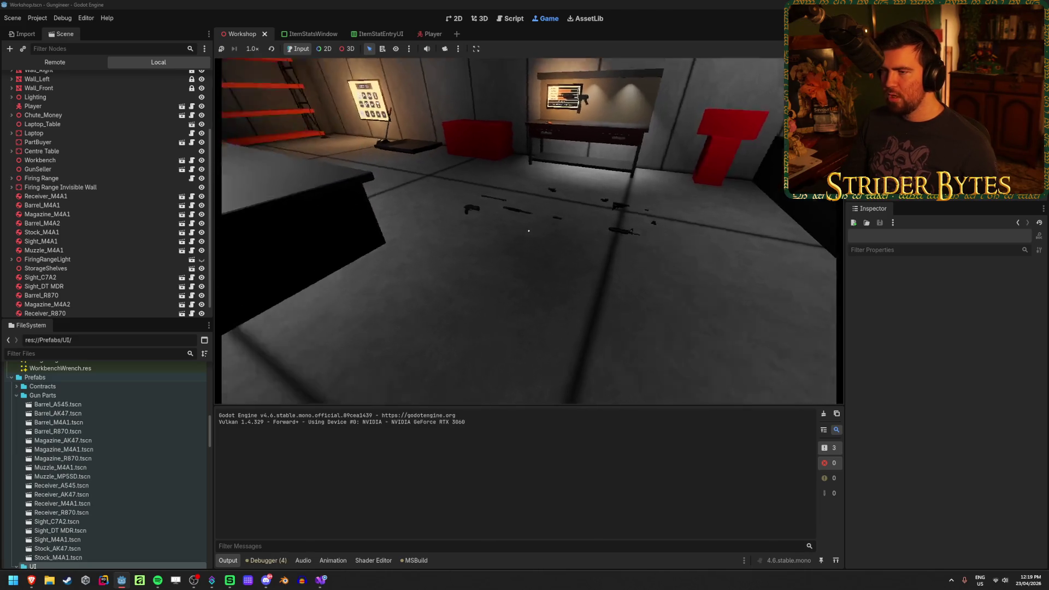
Step: Walk from the workbench to the Contracts board listing contracts priced $454 to $1522
key(alt+Tab)
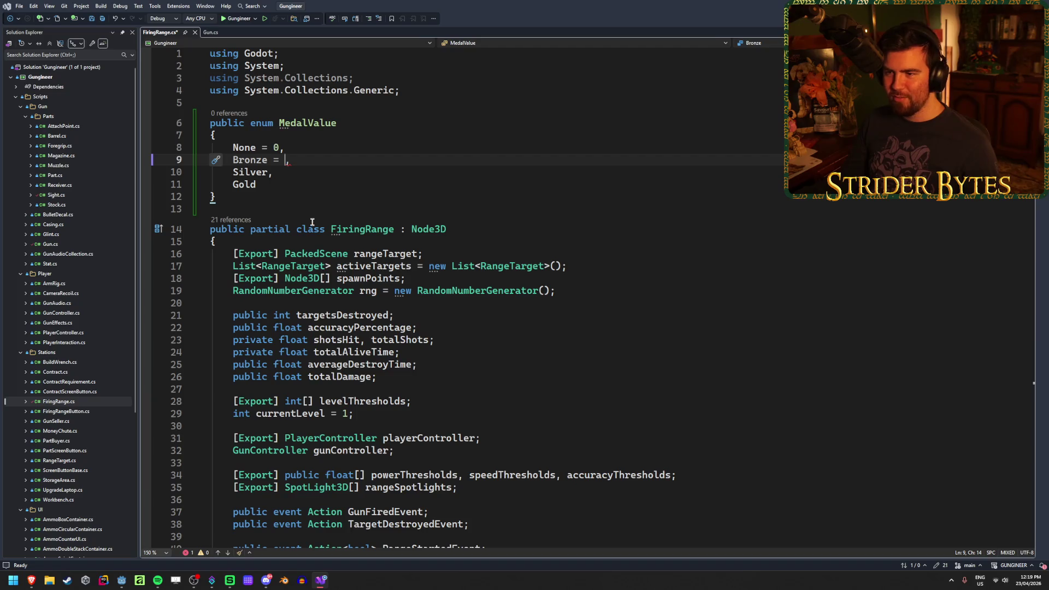
key(alt+Tab)
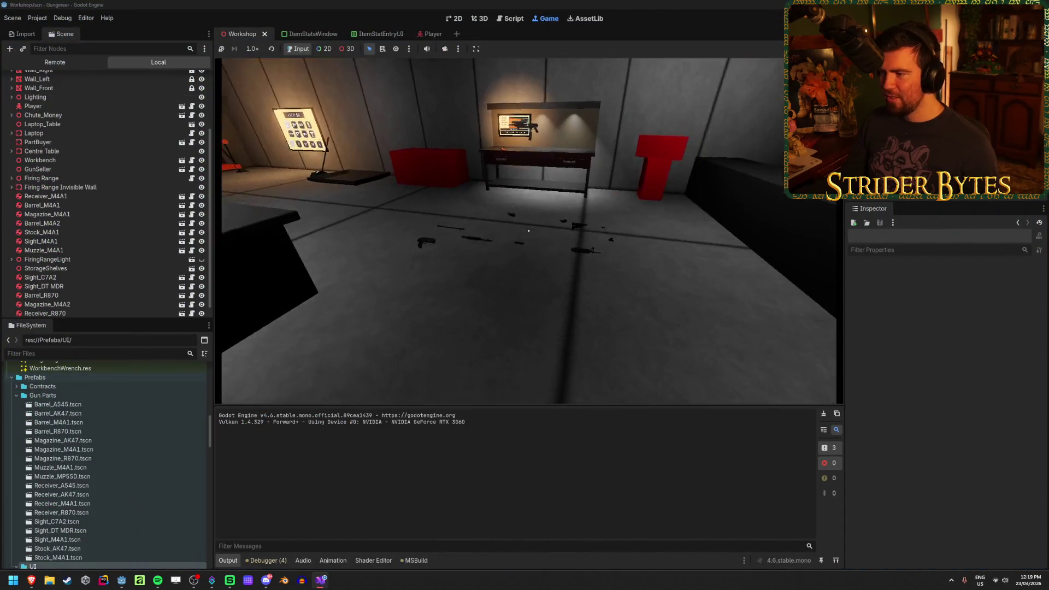
key(e)
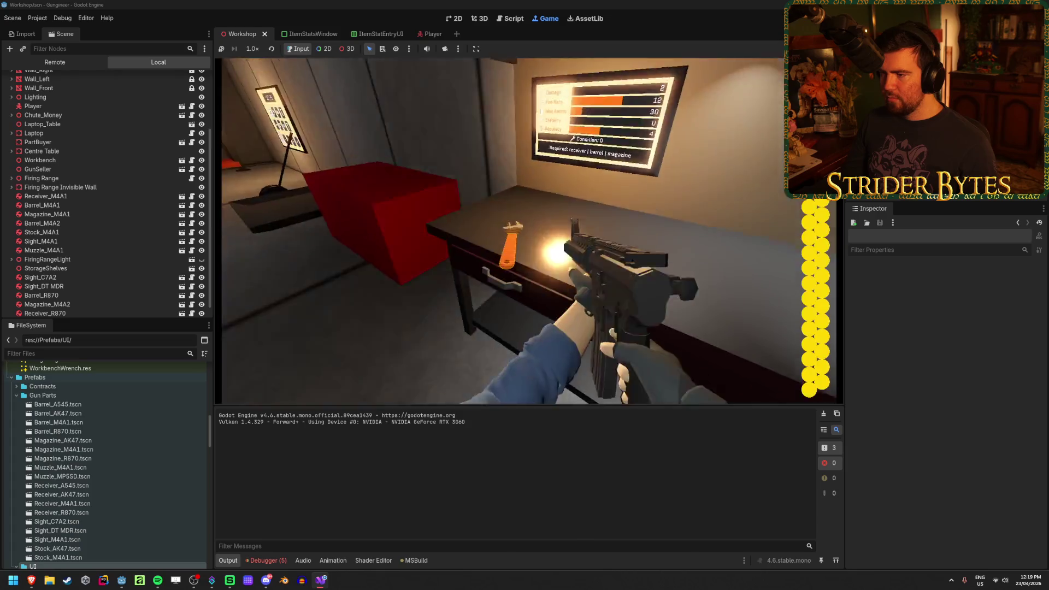
key(w)
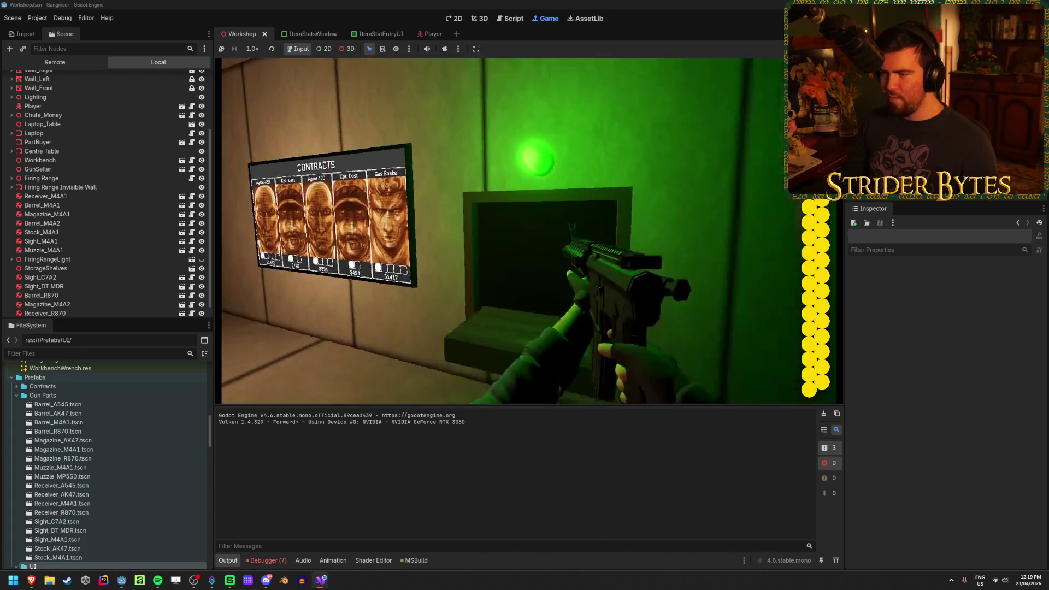
key(e)
key(w)
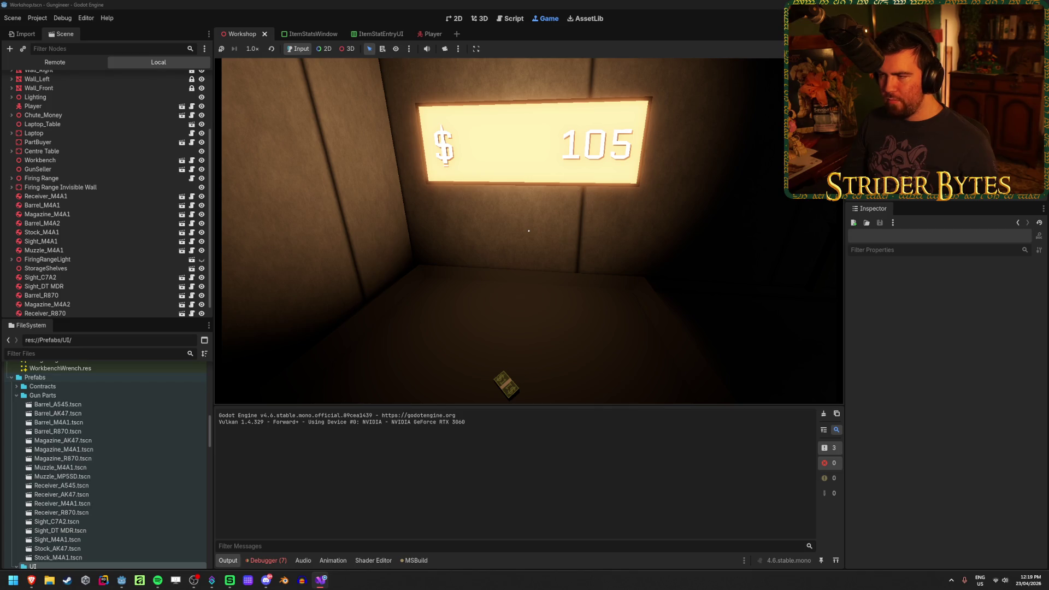
key(w)
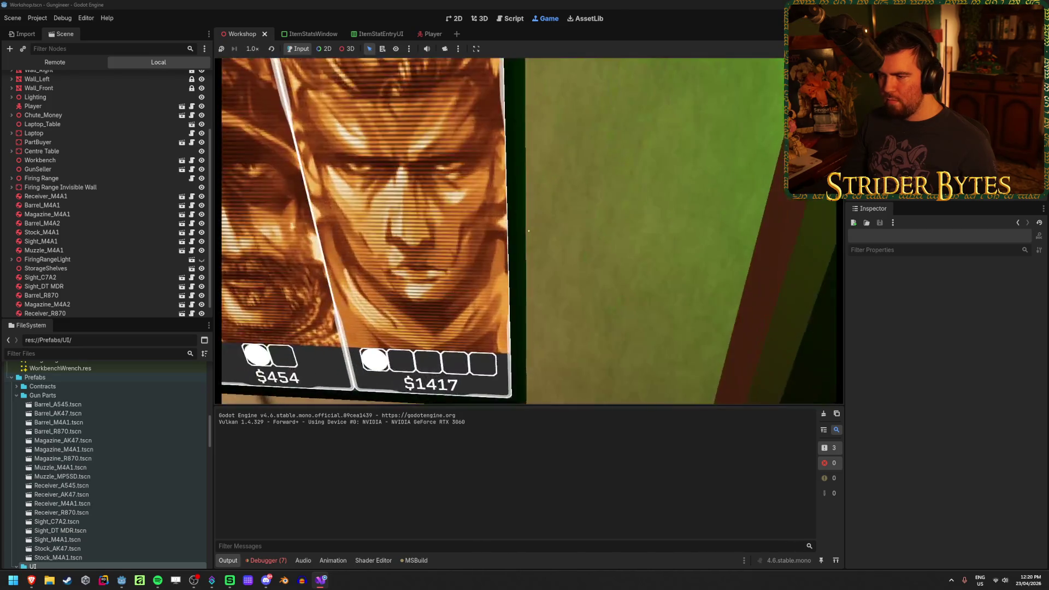
key(s)
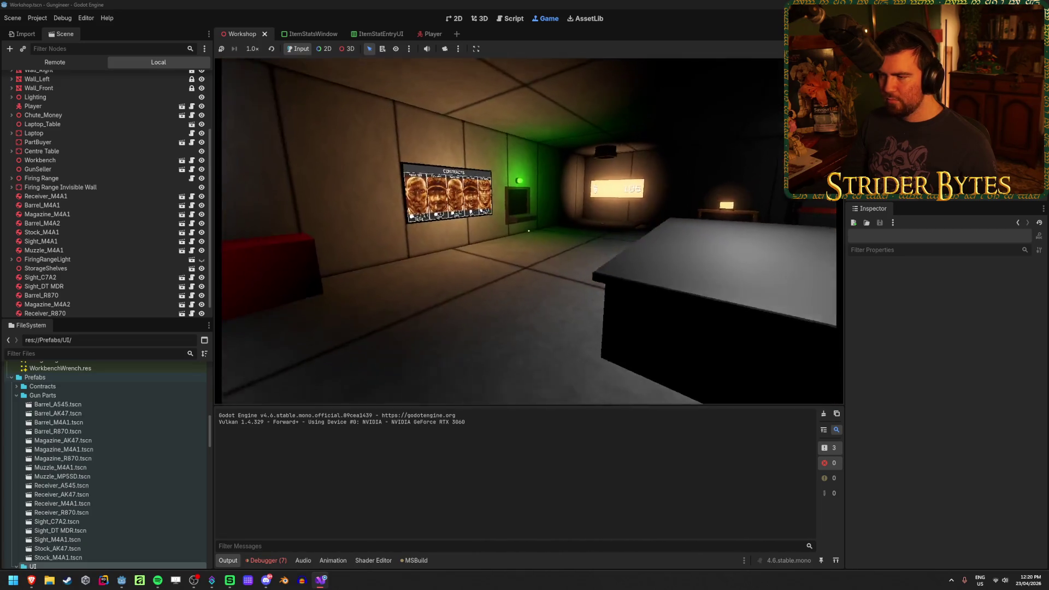
key(w)
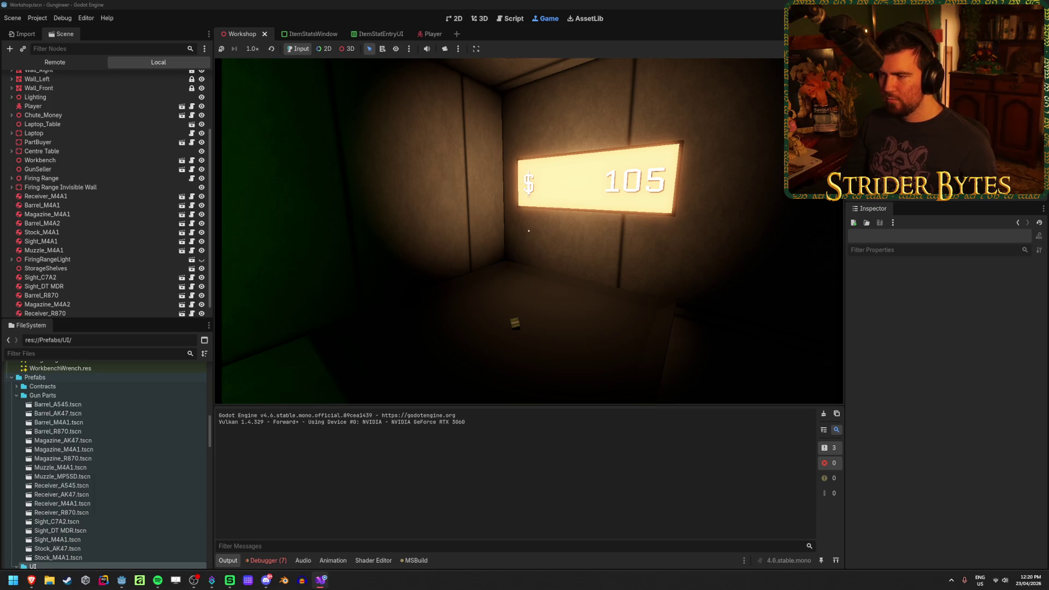
key(w)
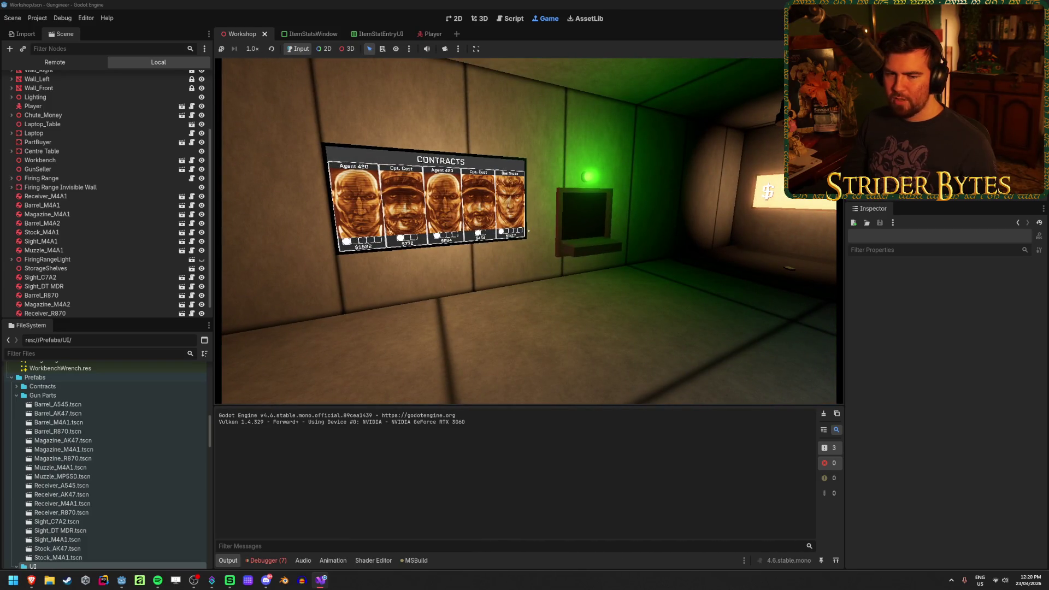
Step: Open the Gas Snake contract card and inspect its $1417 Requirements panel up close
key(w)
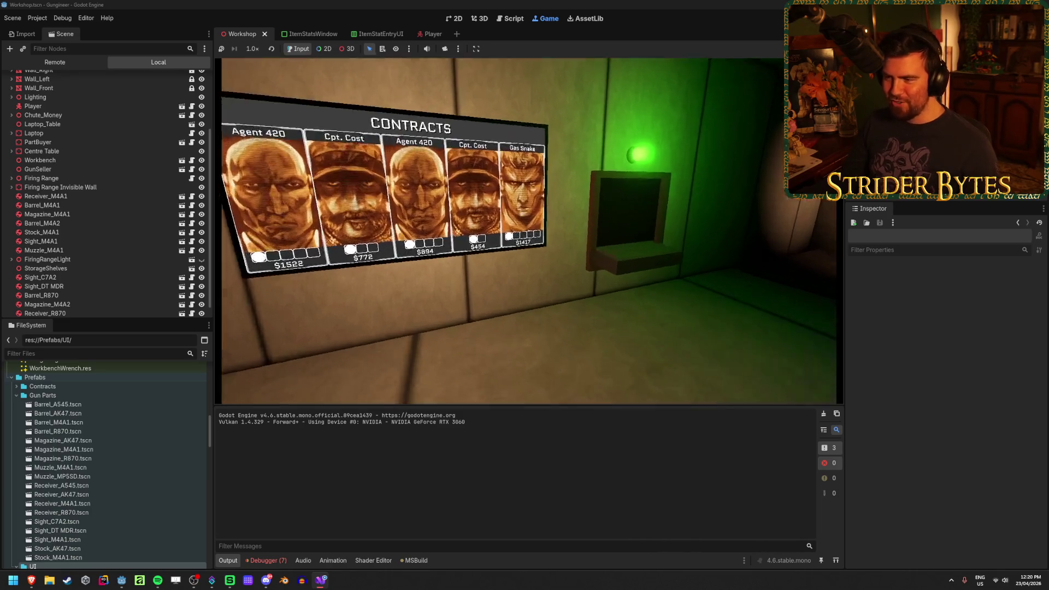
click(528, 230)
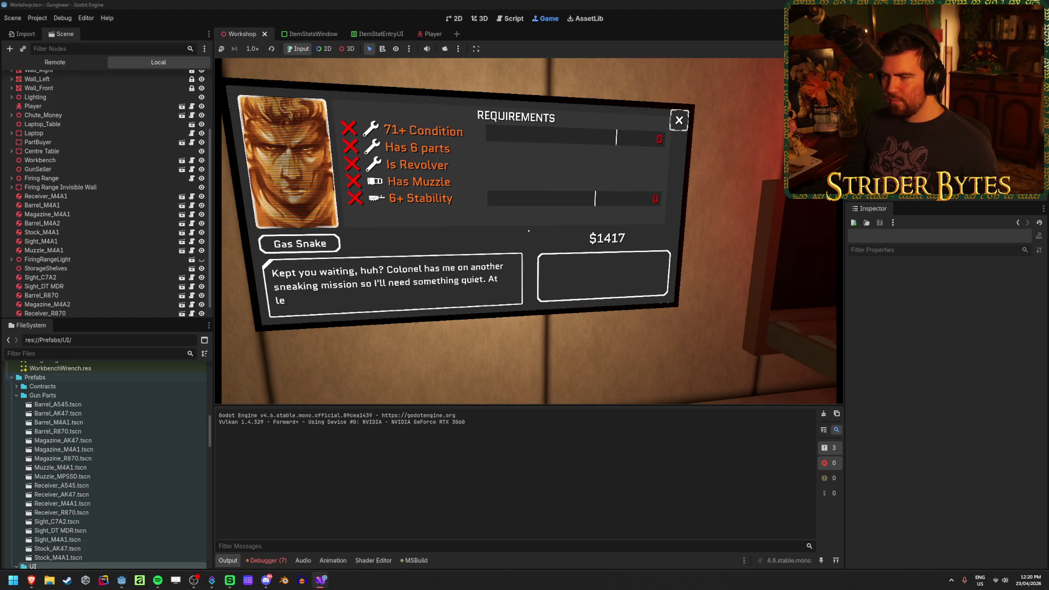
key(w)
key(w)
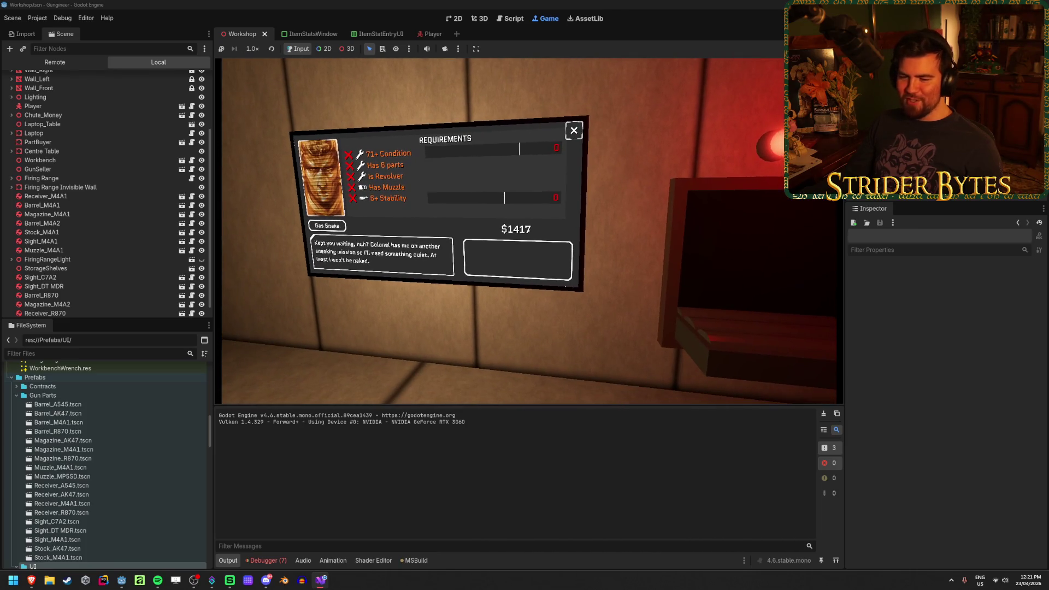
key(w)
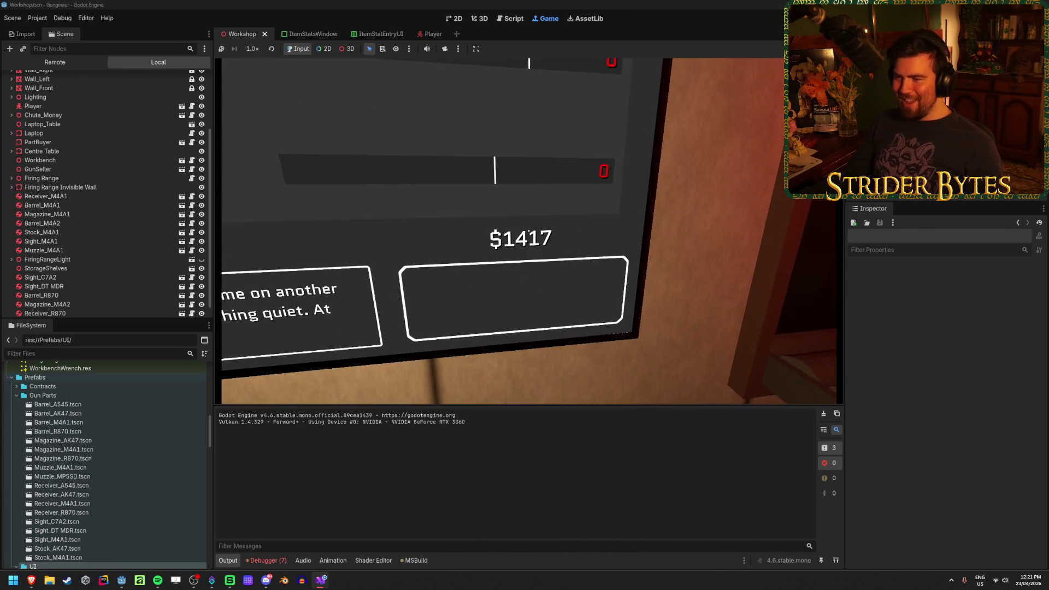
key(s)
key(w)
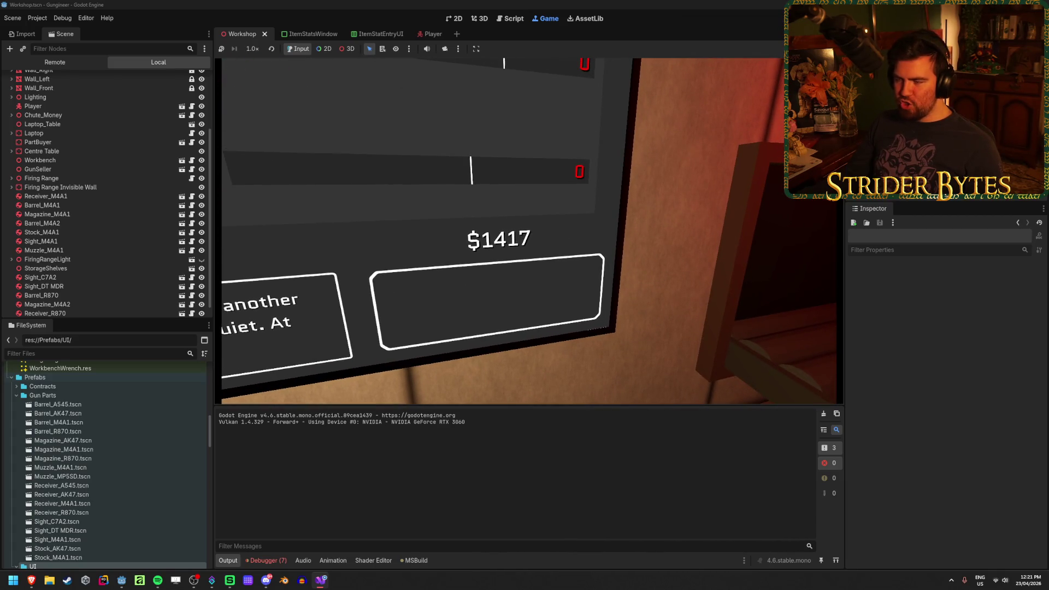
Step: Walk to the workbench, aim at the orange gun part to see its stats, and grab it
key(w)
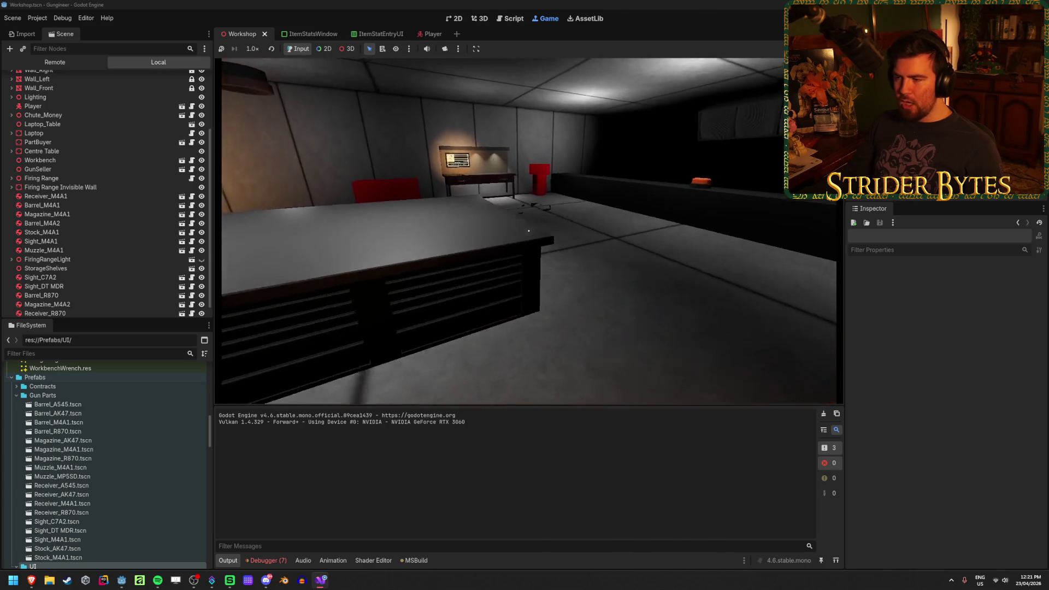
key(w)
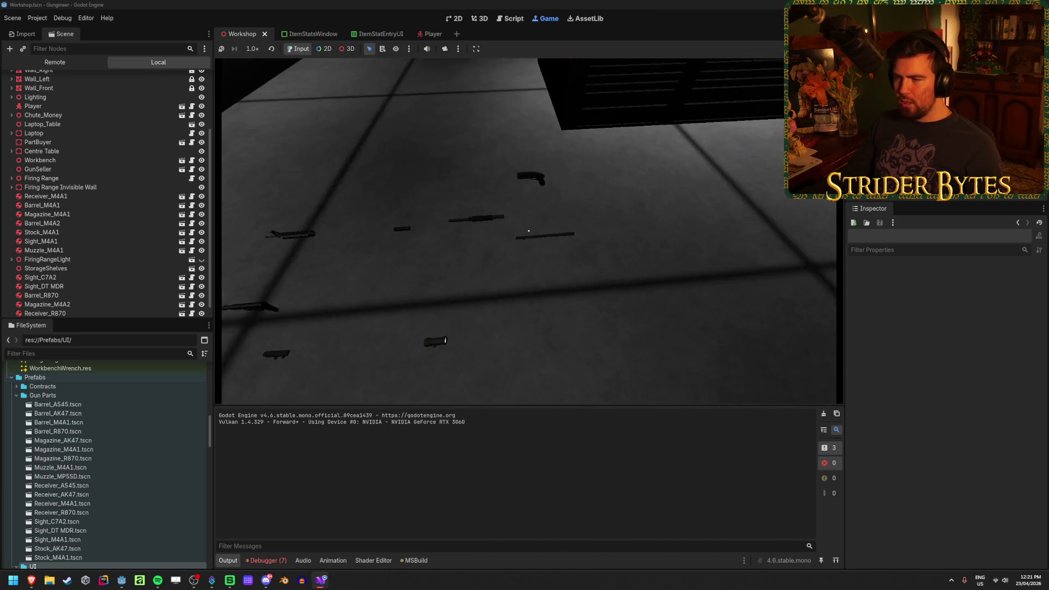
key(w)
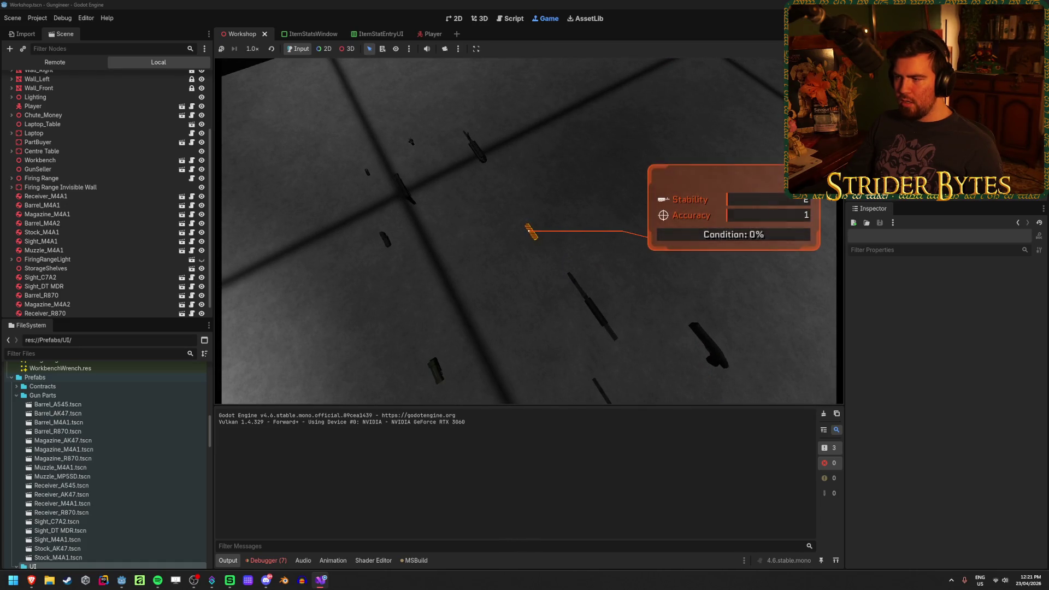
click(528, 230)
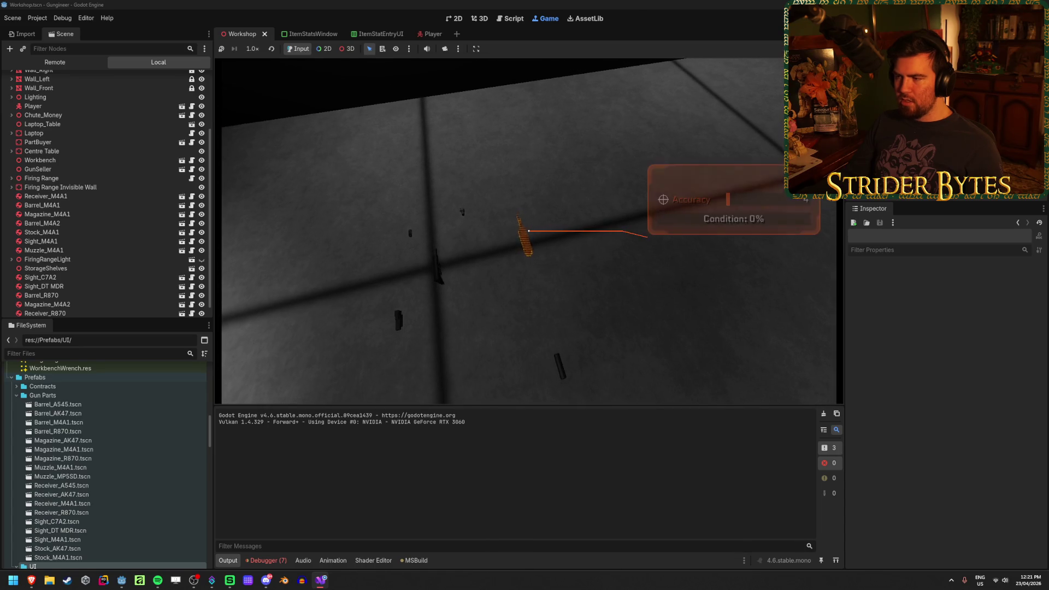
Step: Walk around and frame the Gas Snake requirements panel showing five unmet requirements at $1417
key(w)
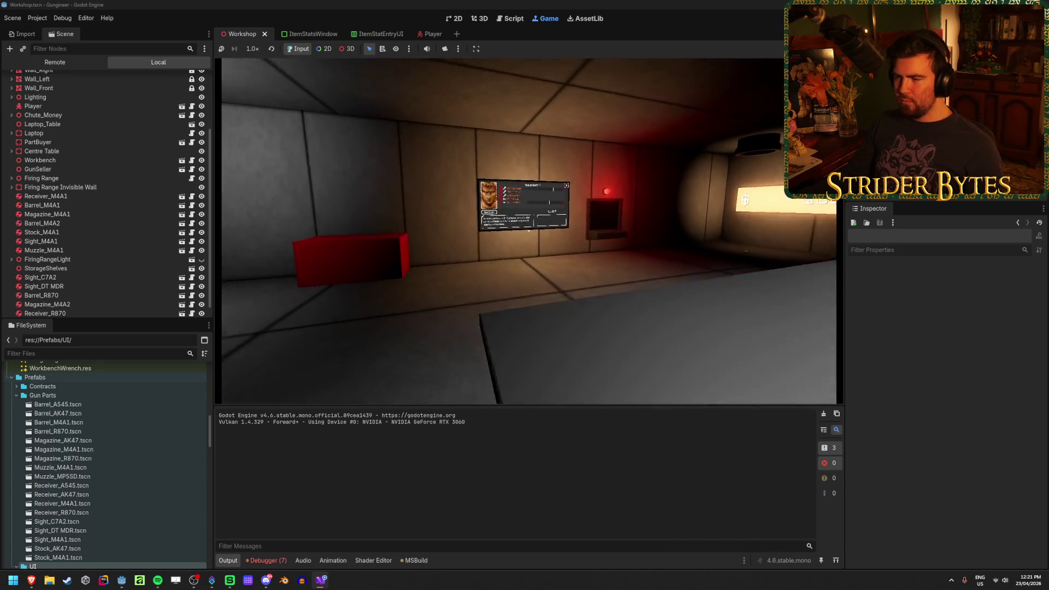
key(a)
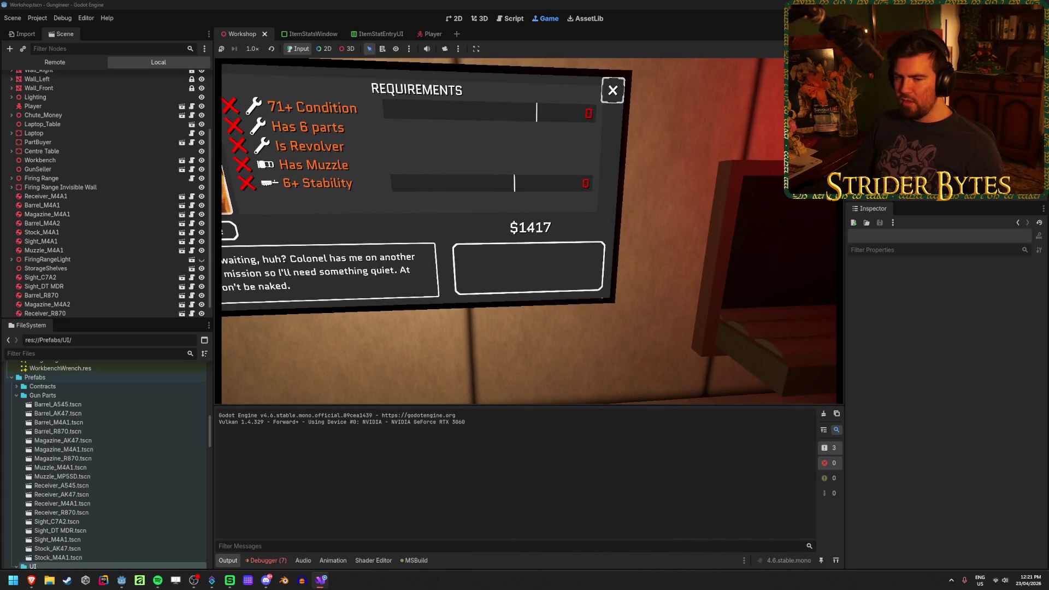
key(s)
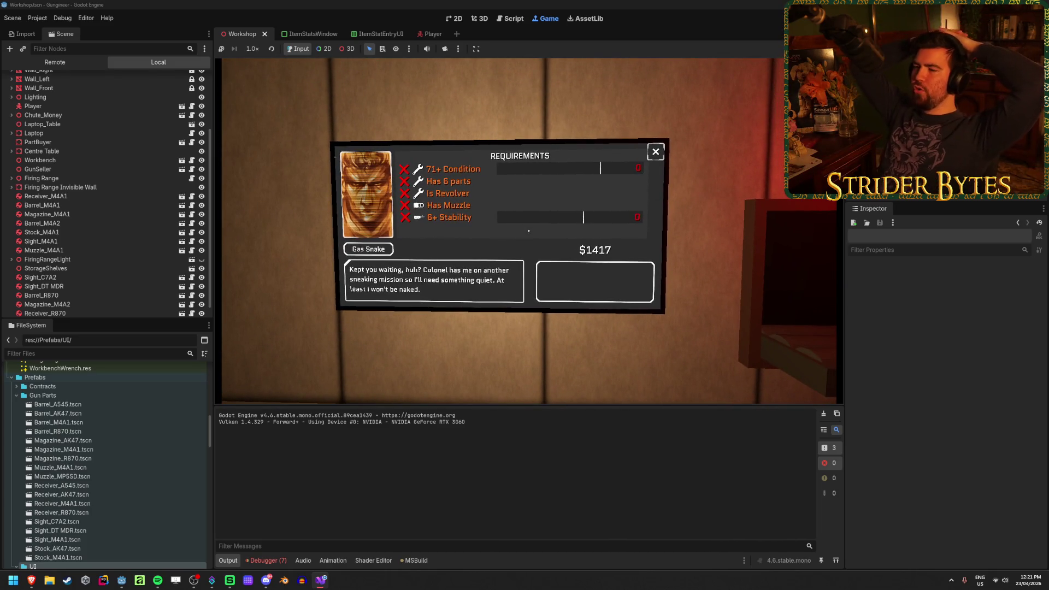
key(w)
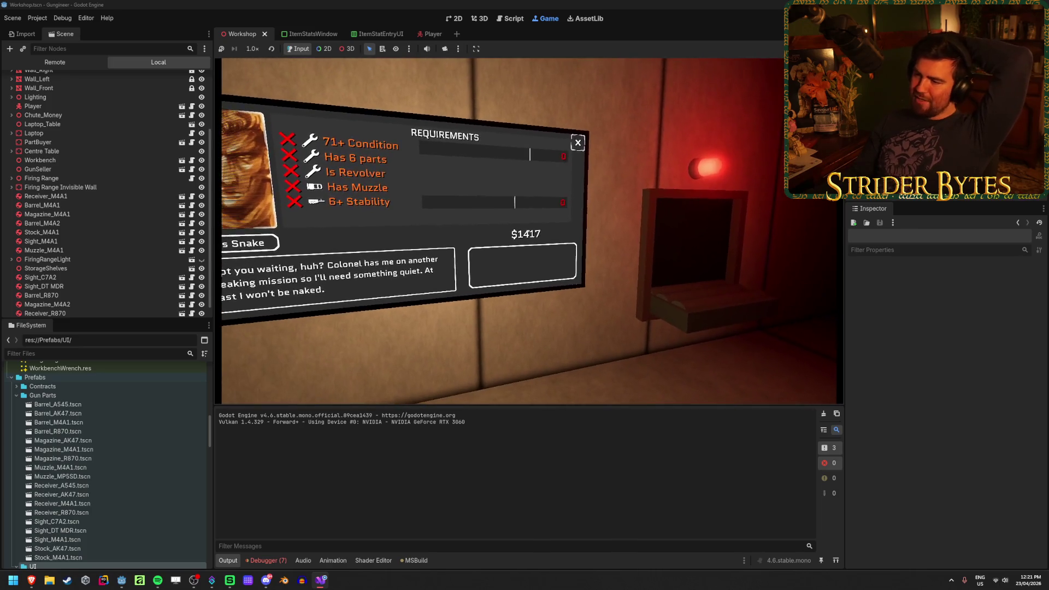
key(s)
key(w)
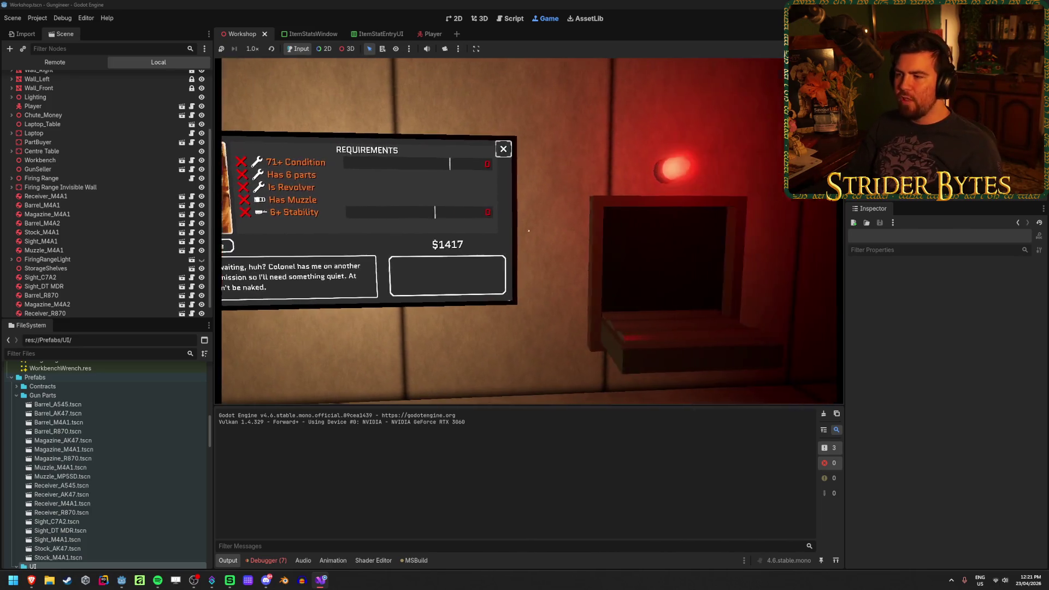
key(w)
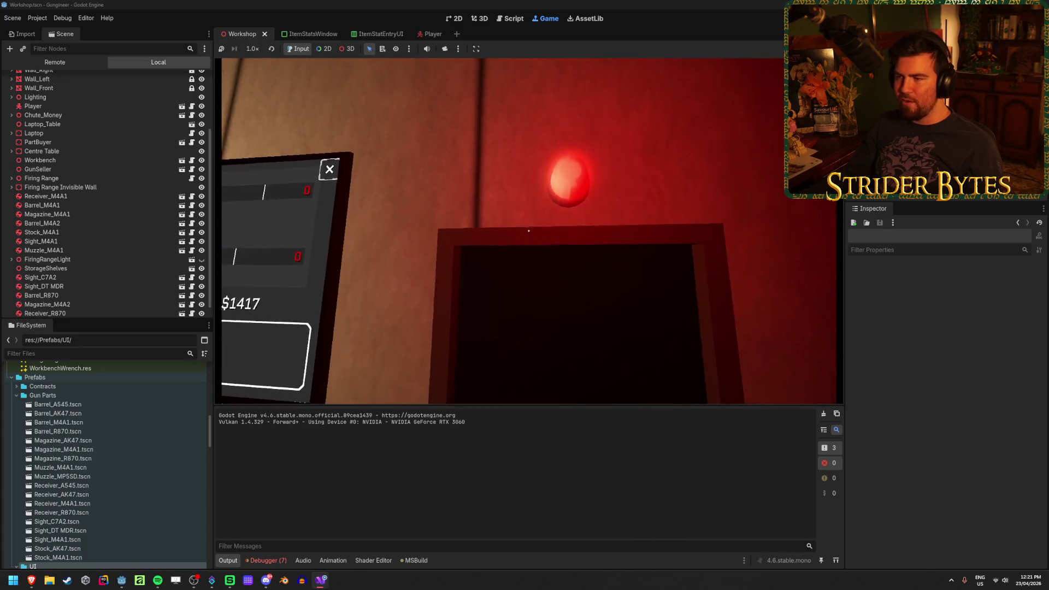
key(d)
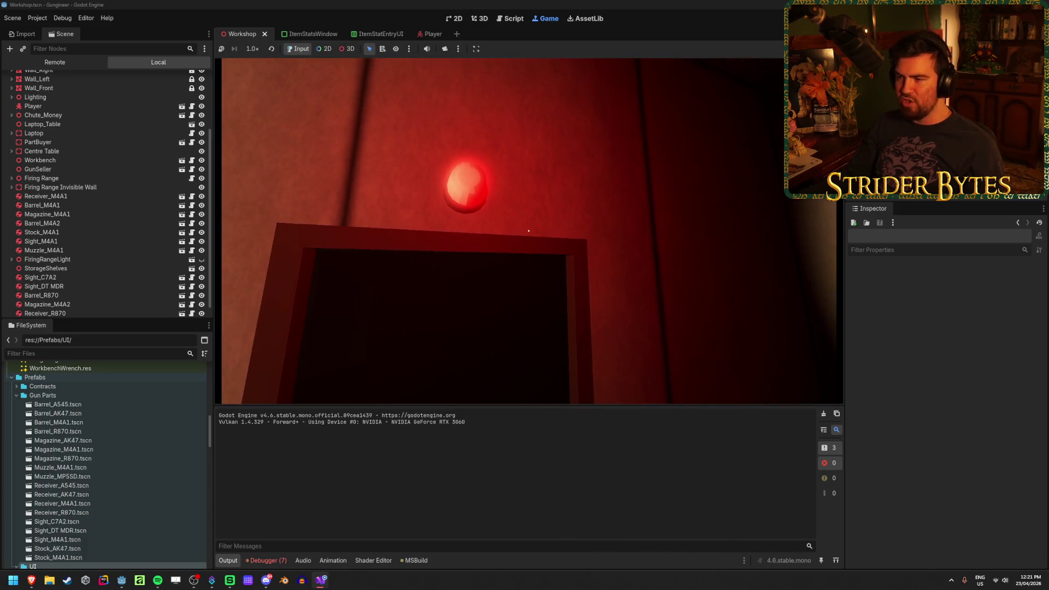
key(w)
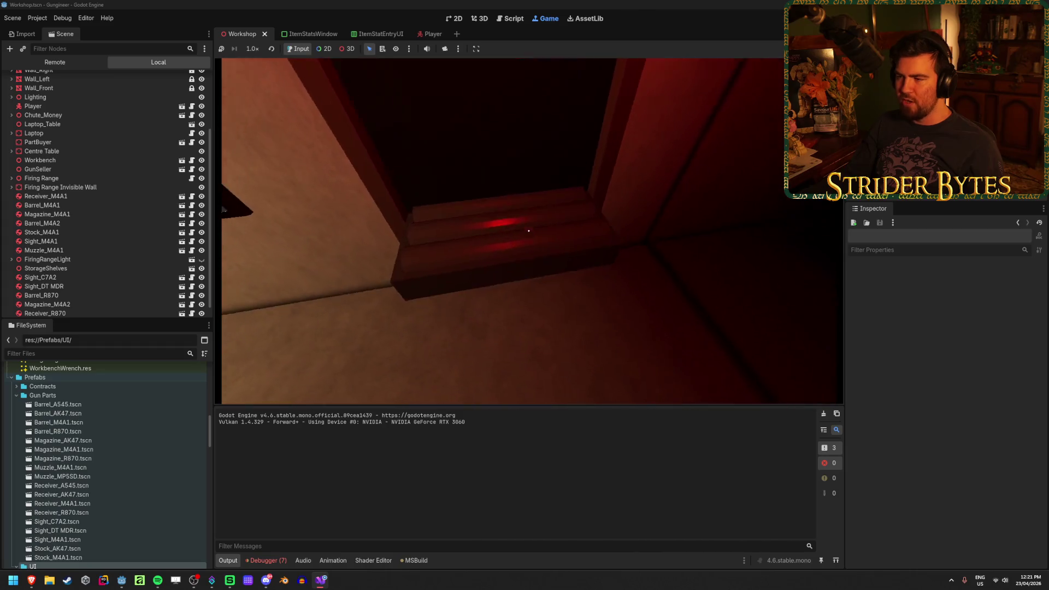
key(a)
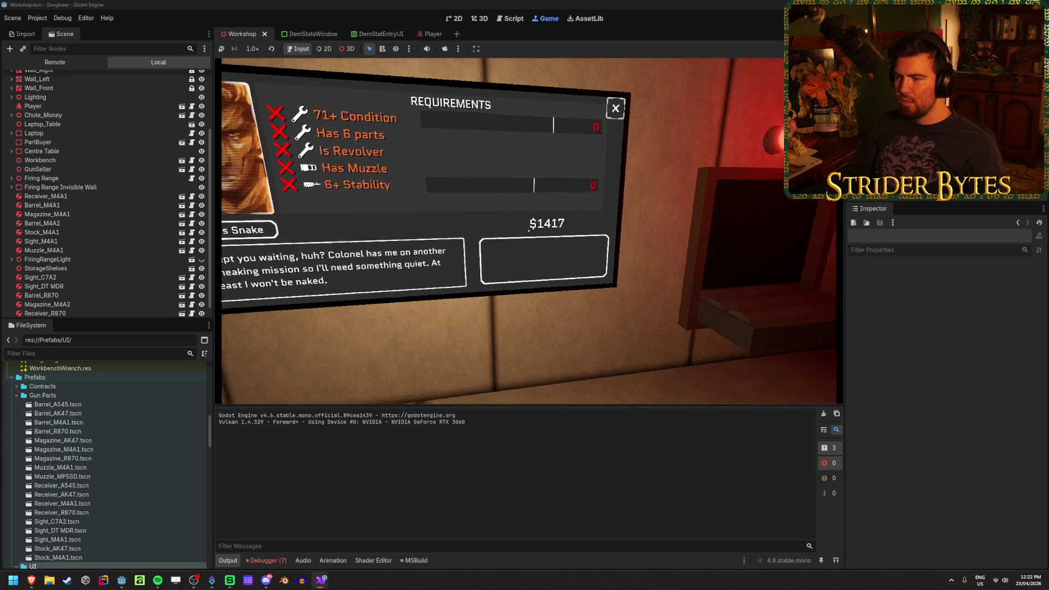
key(w)
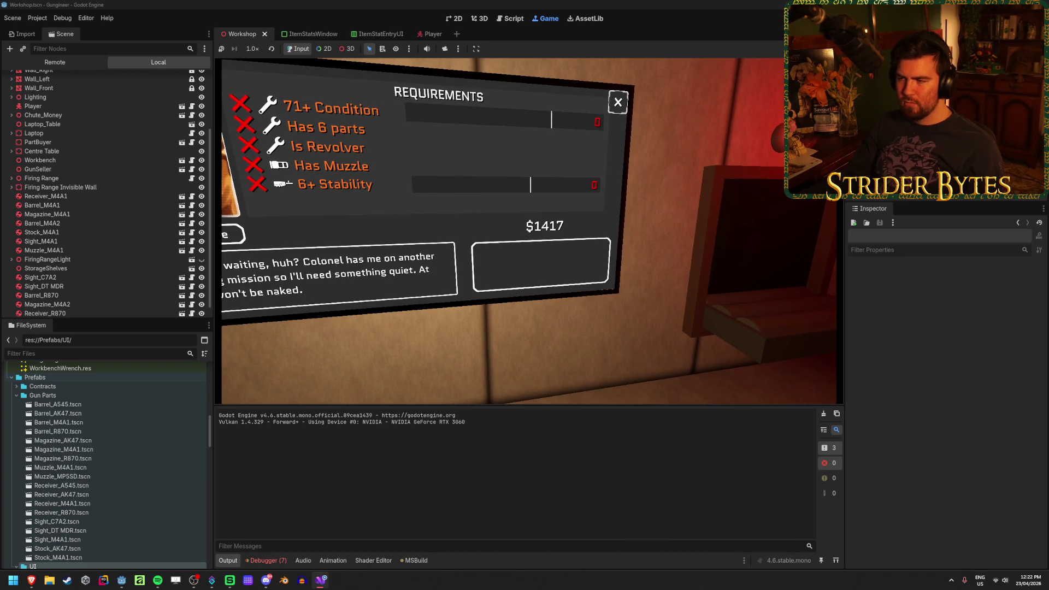
key(s)
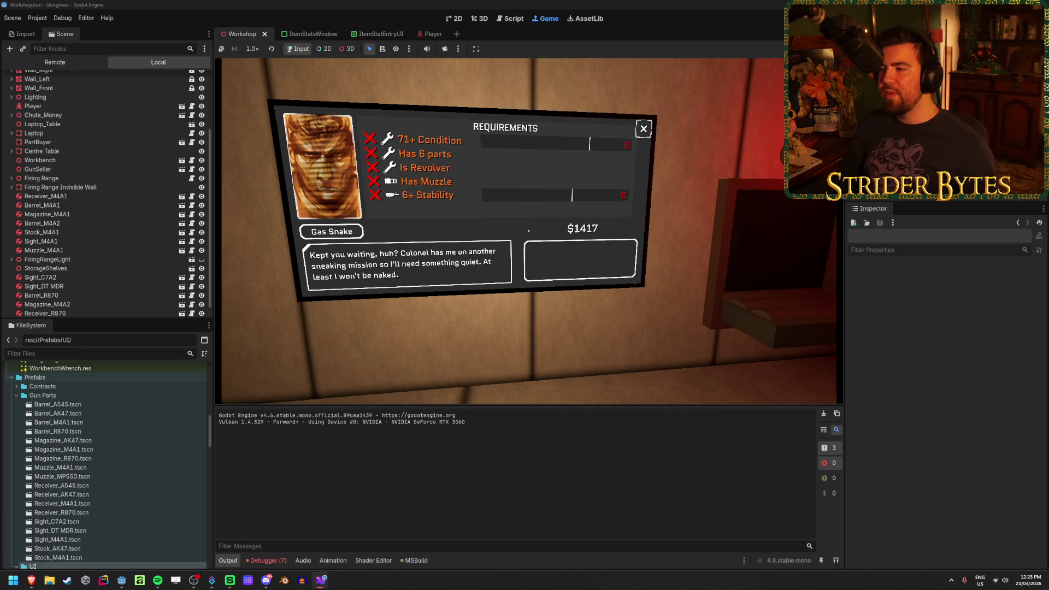
Step: Look over the Gas Snake requirement list, then turn to face the five-card Contracts board
mouse_move(529, 230)
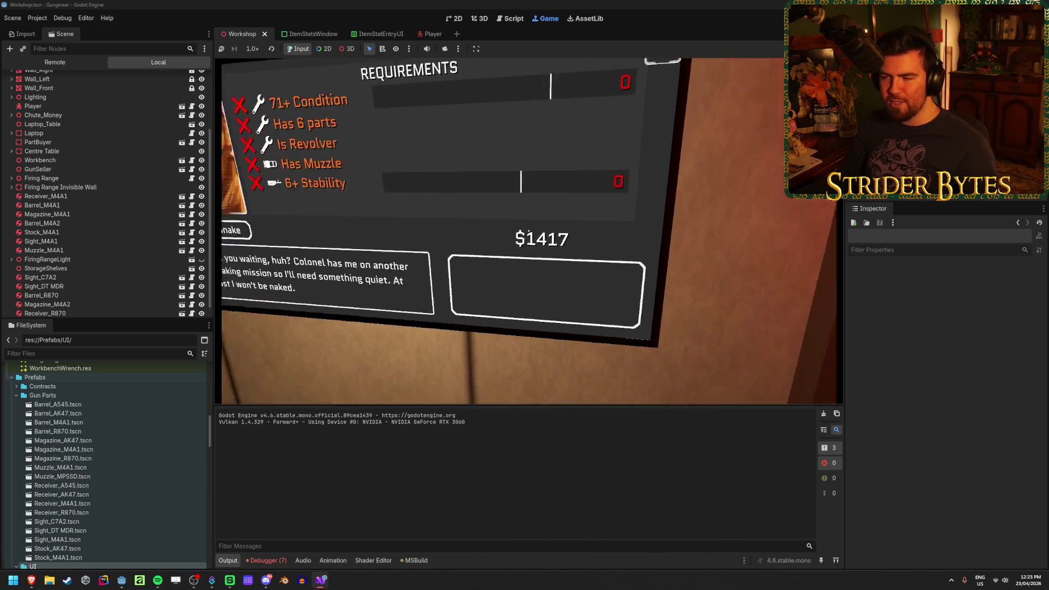
key(s)
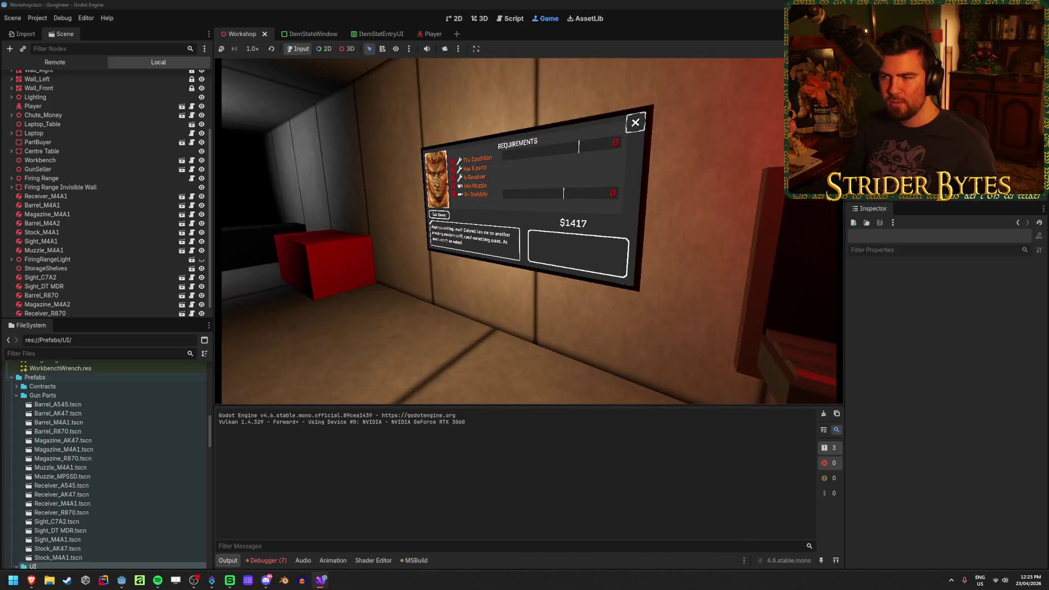
key(w)
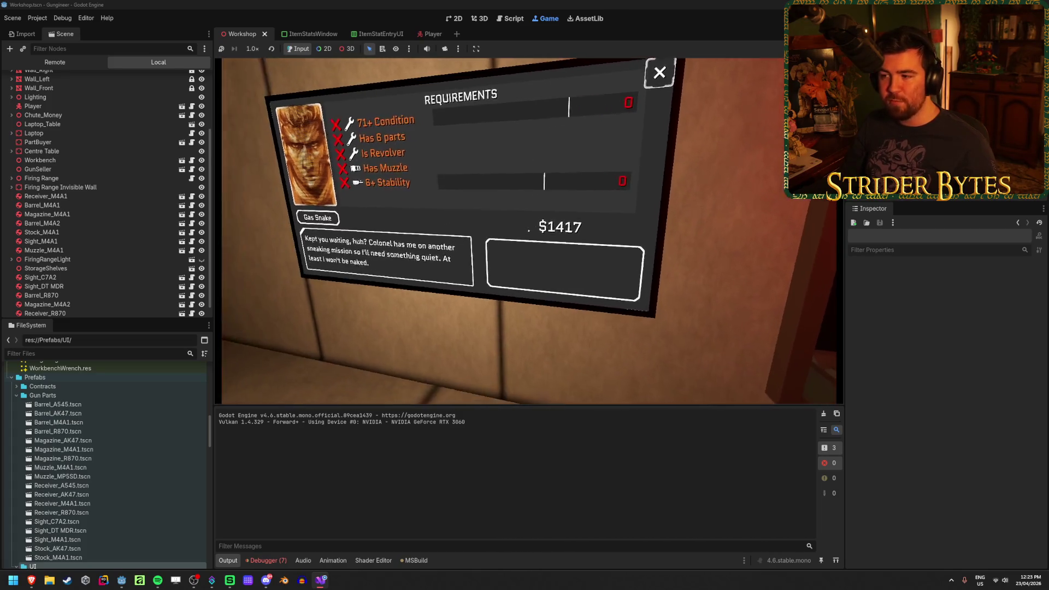
key(w)
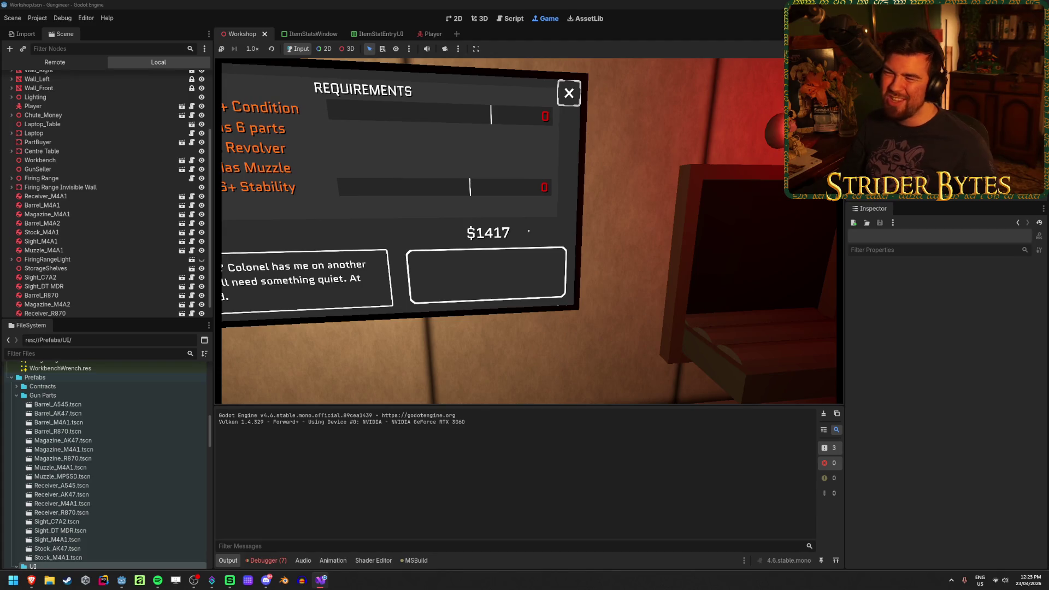
key(a)
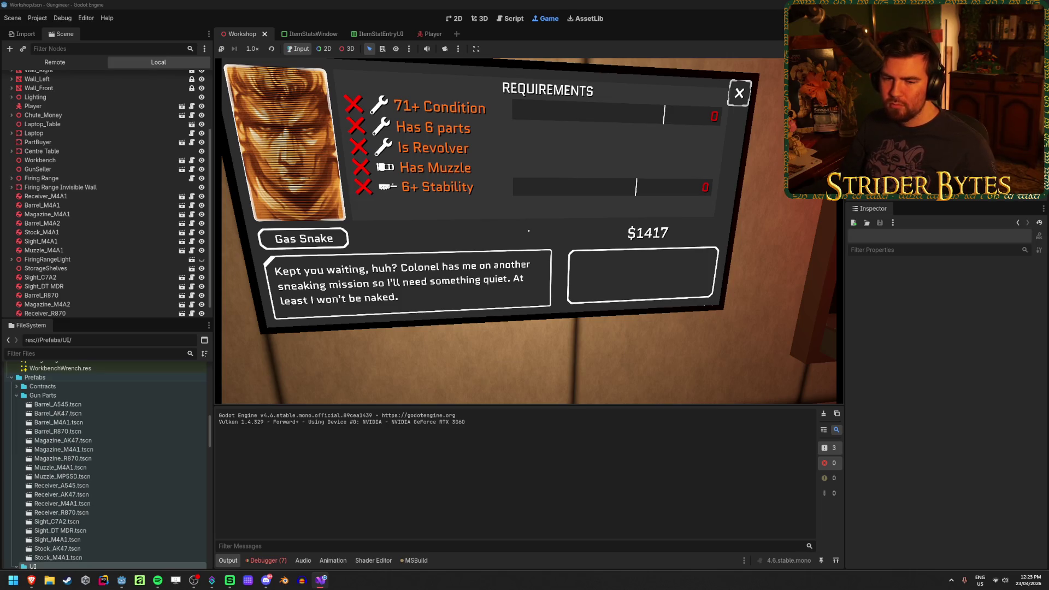
key(d)
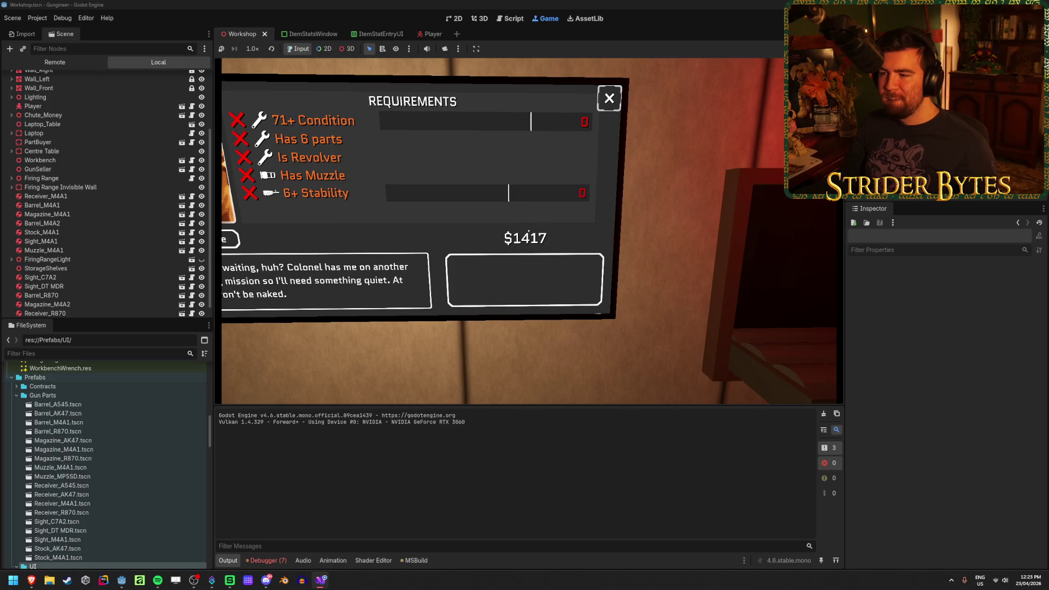
key(d)
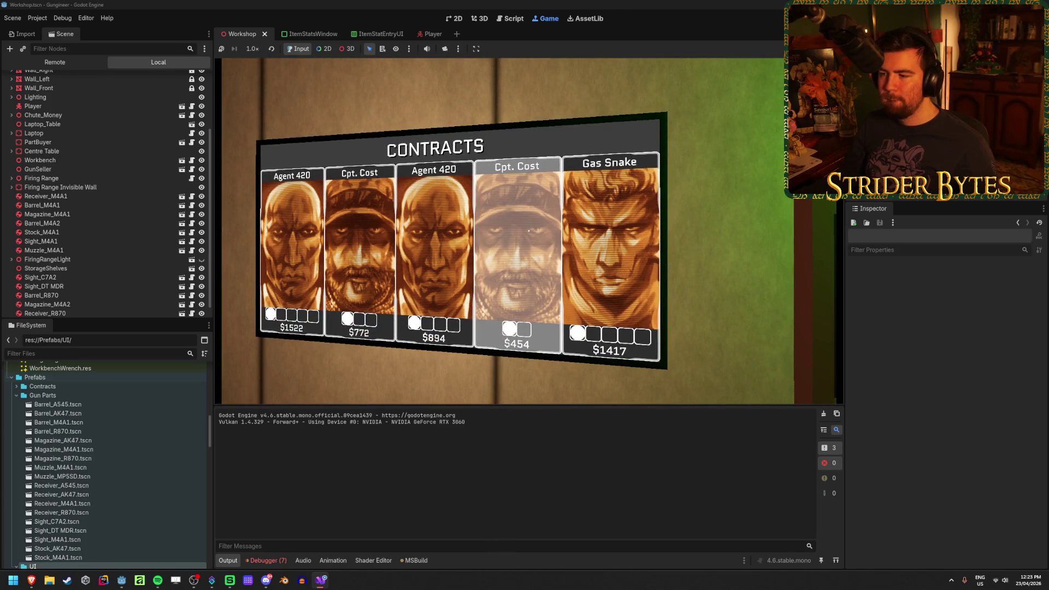
Step: Move around the Contracts board and over to the Gas Snake requirements panel by the red light
key(a)
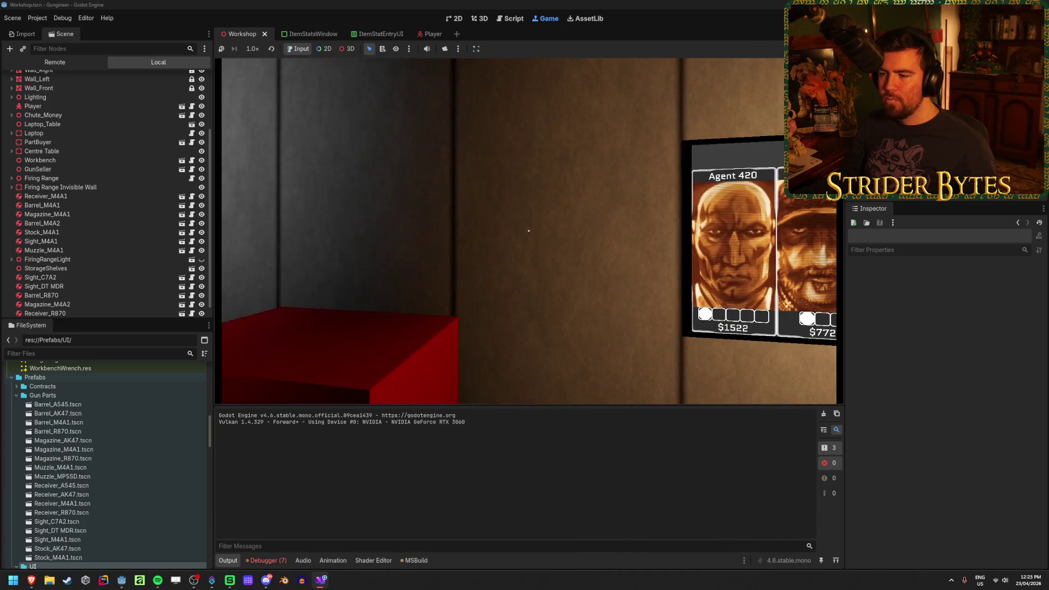
key(d)
key(d)
key(w)
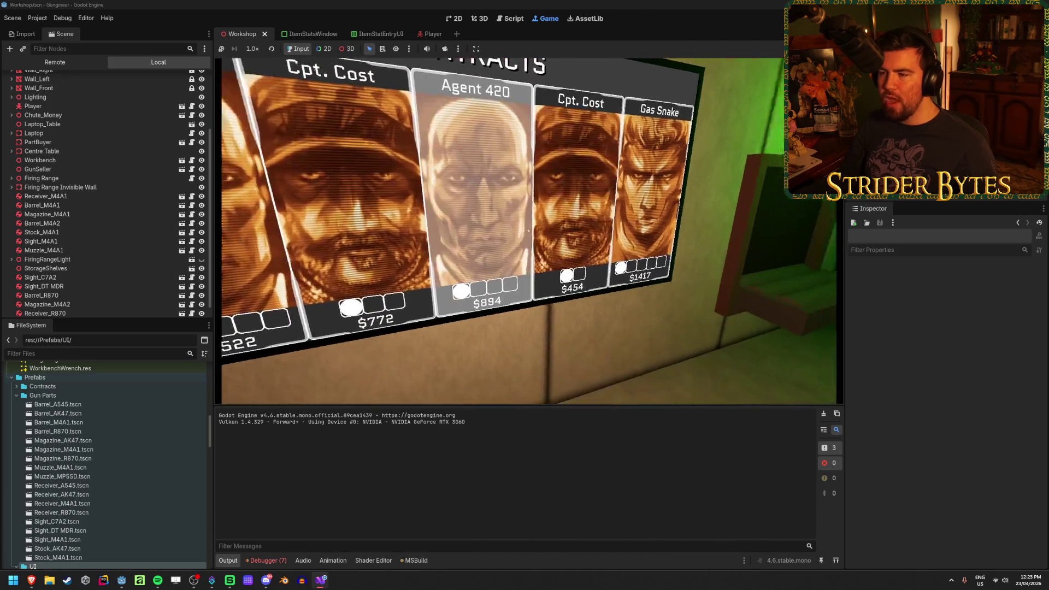
key(s)
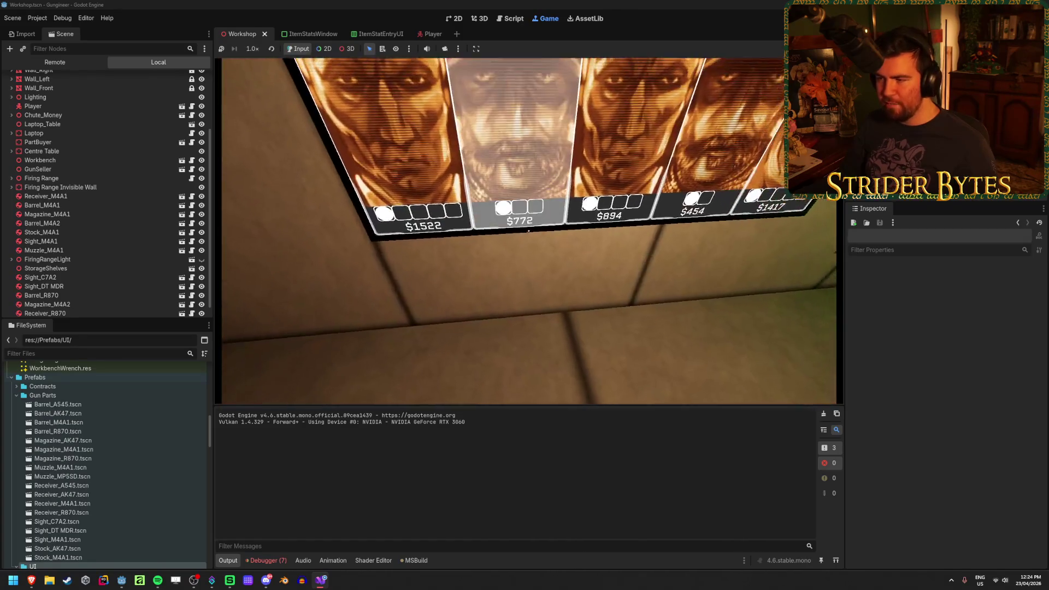
key(s)
key(d)
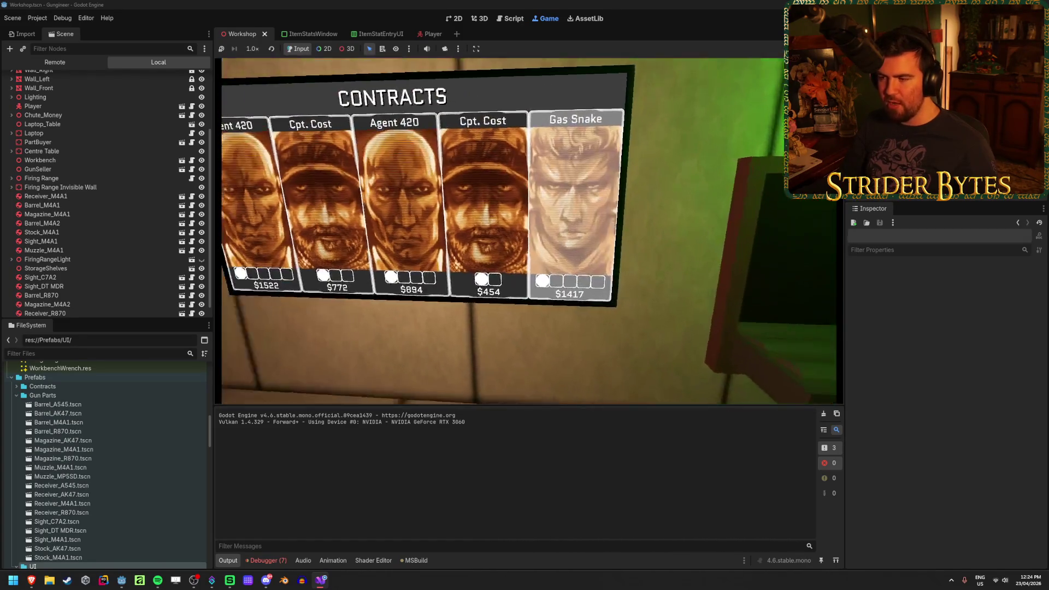
key(d)
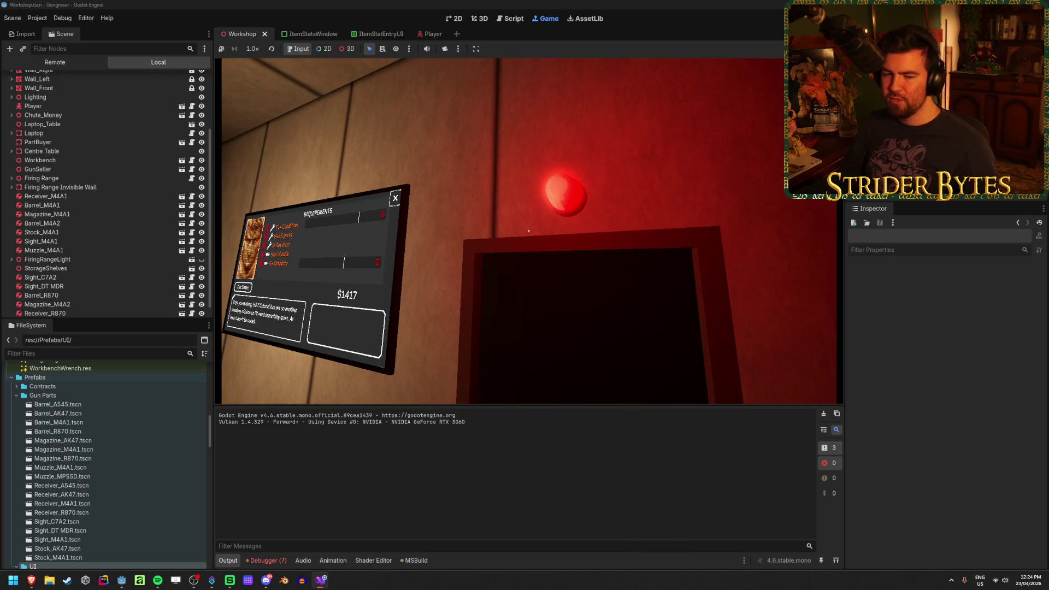
Step: Walk up to the requirements panel and frame its price area
key(w)
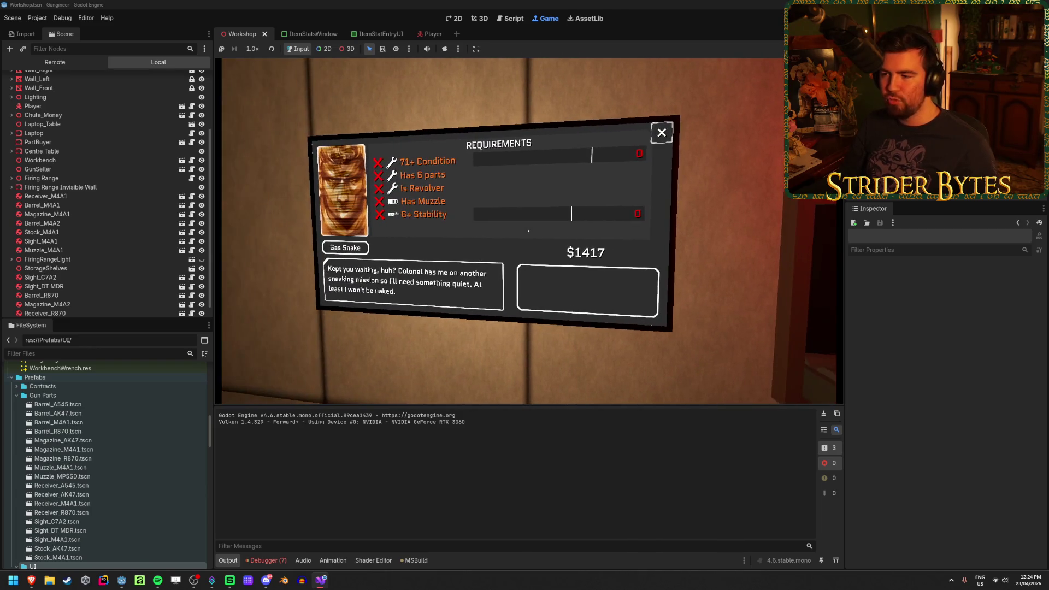
key(w)
key(s)
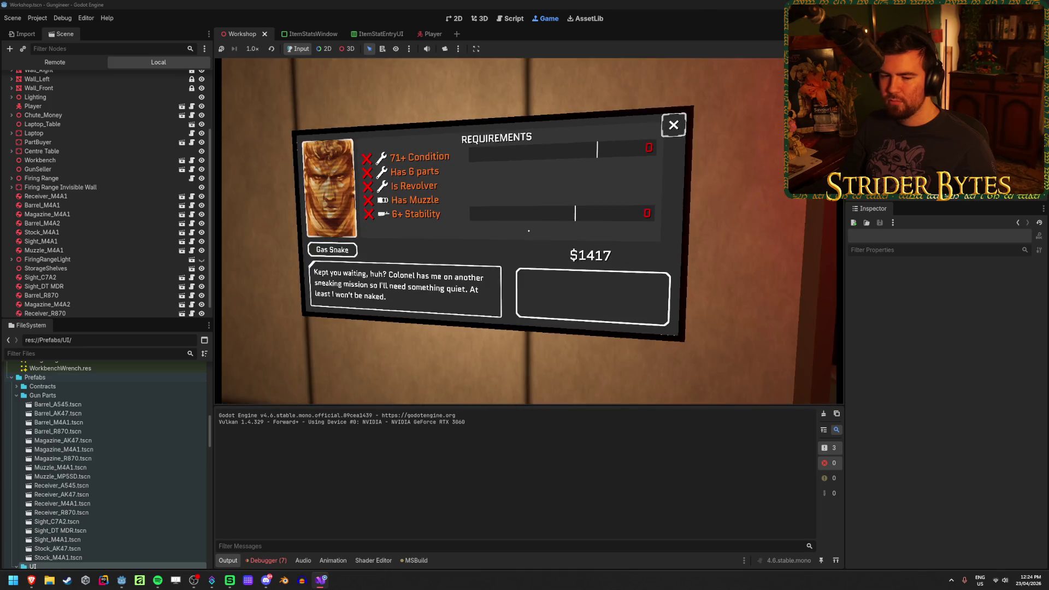
key(w)
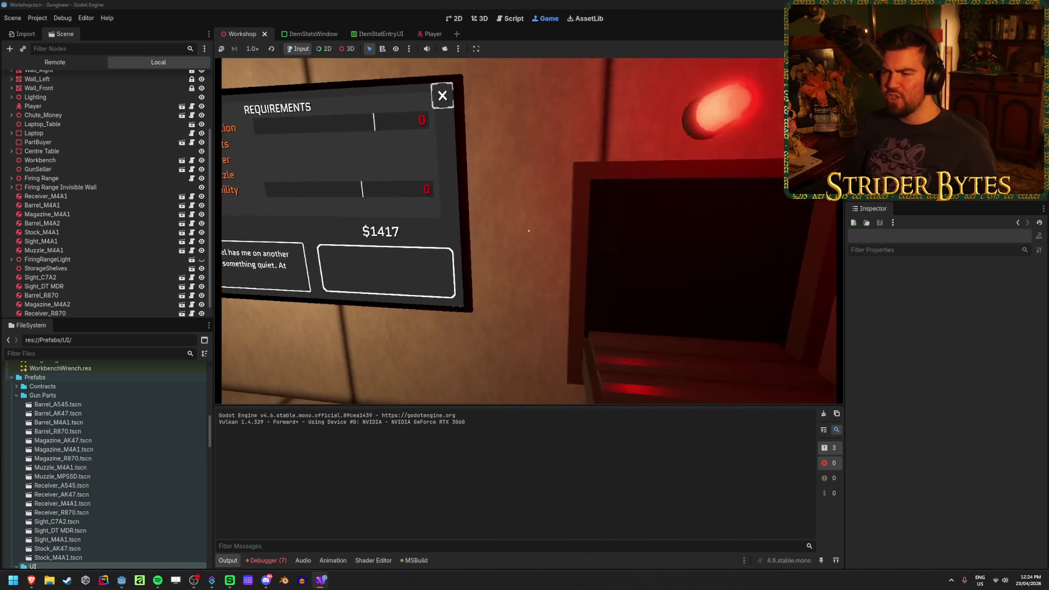
mouse_move(529, 231)
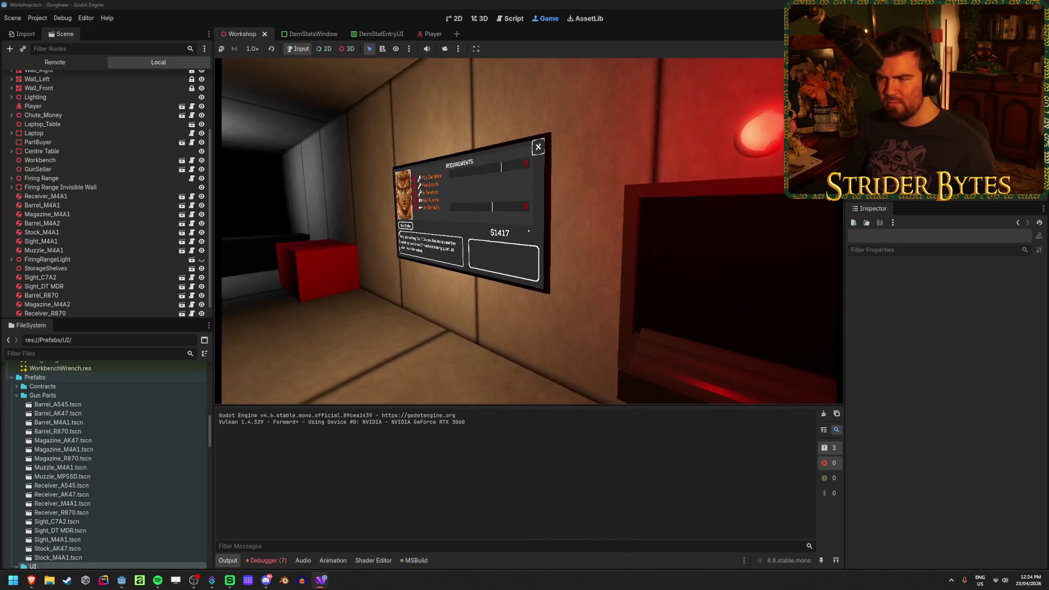
Step: Look toward the red-lit doorway and table, then stop the game and return to the 3D editor
key(w)
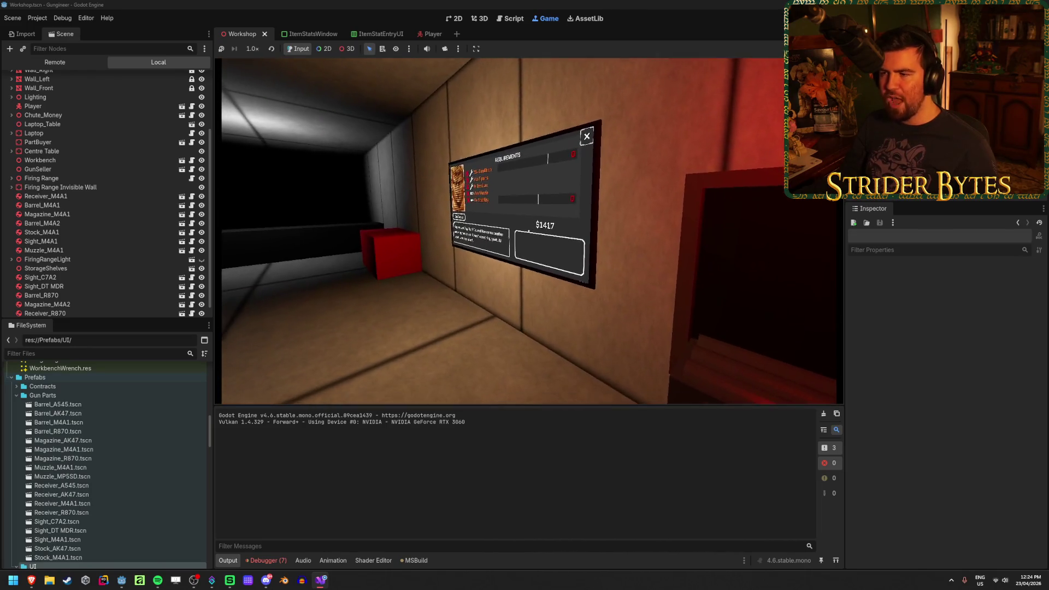
key(w)
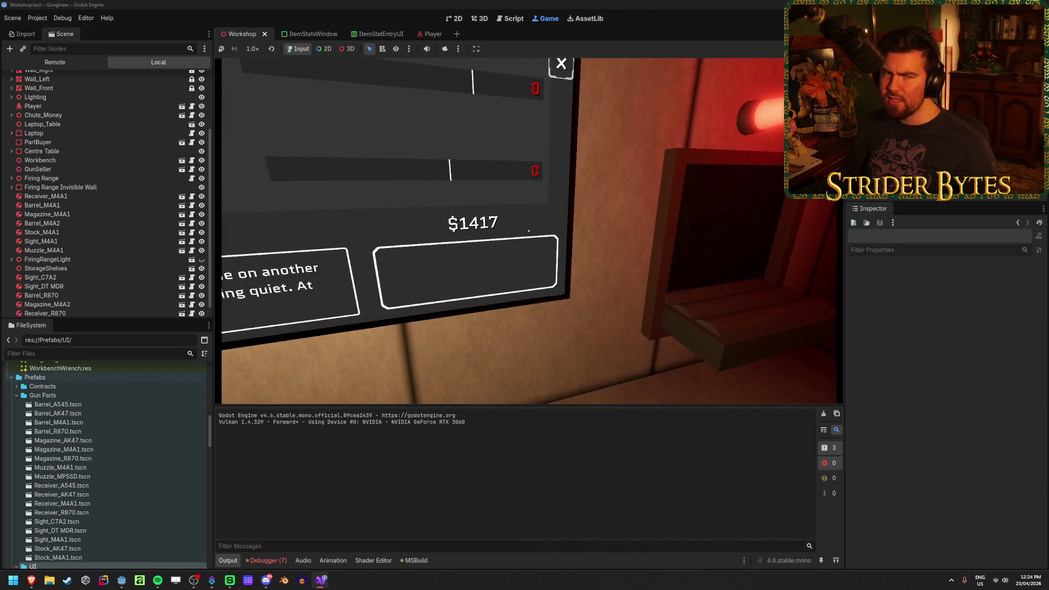
key(w)
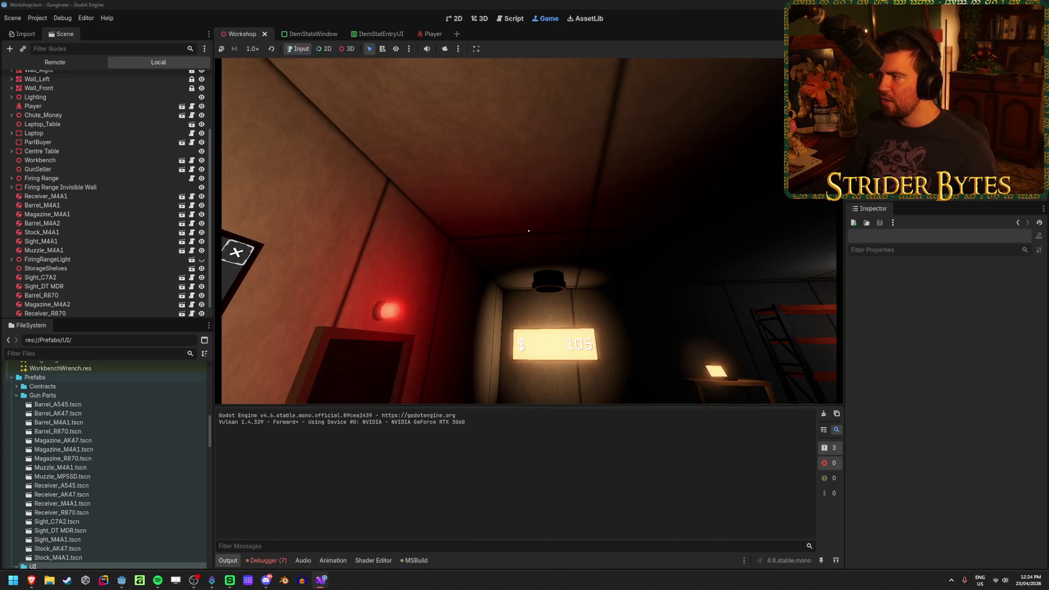
key(F8)
drag(384, 304, 714, 304)
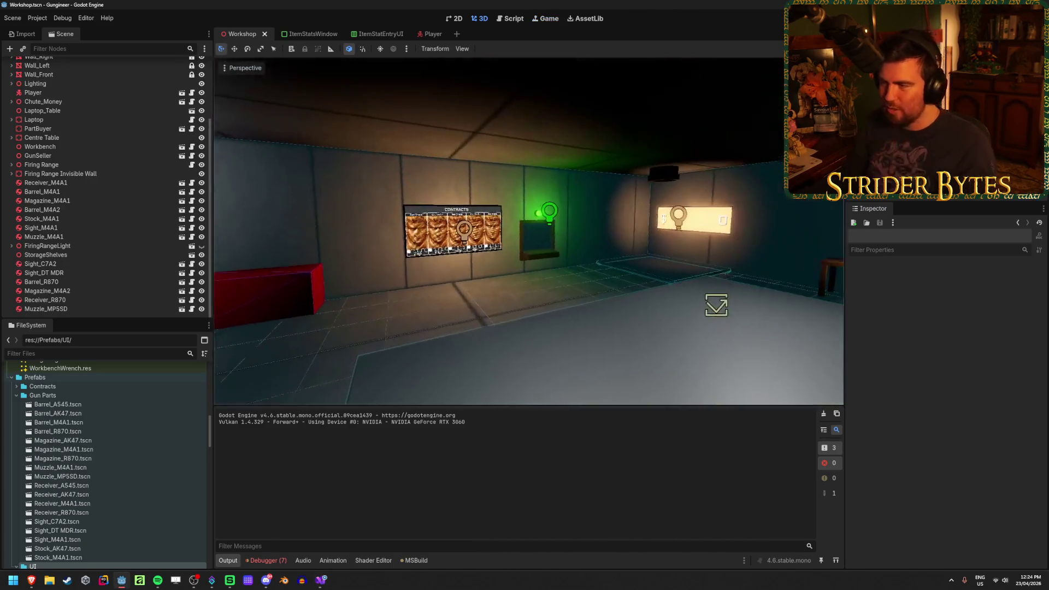
Step: Close the ItemStatsWindow and ItemStatEntryUI tabs and open ContractScreenUI.tscn from FileSystem
key(w)
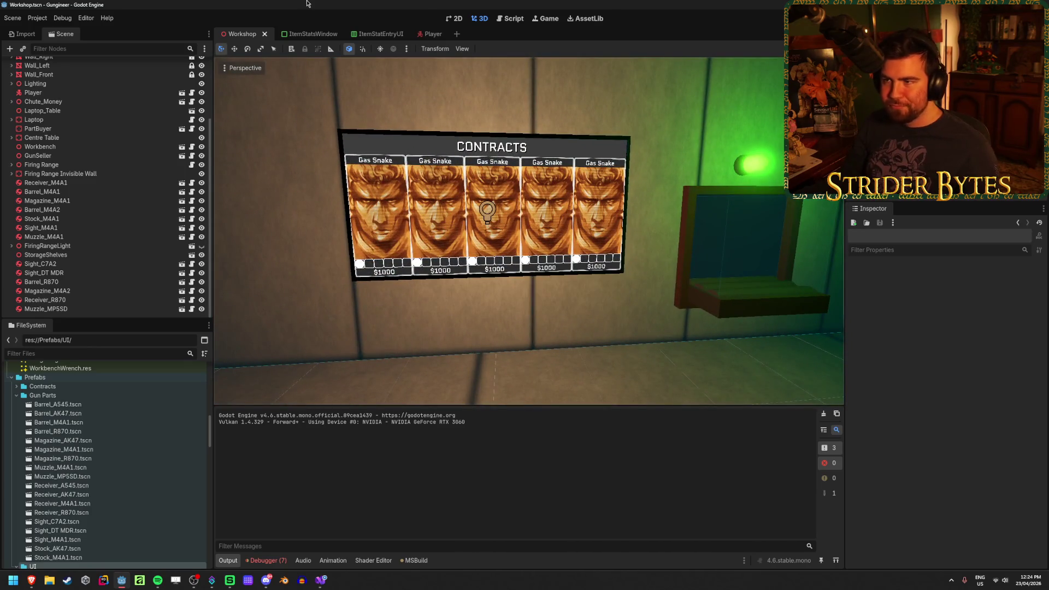
middle_click(312, 33)
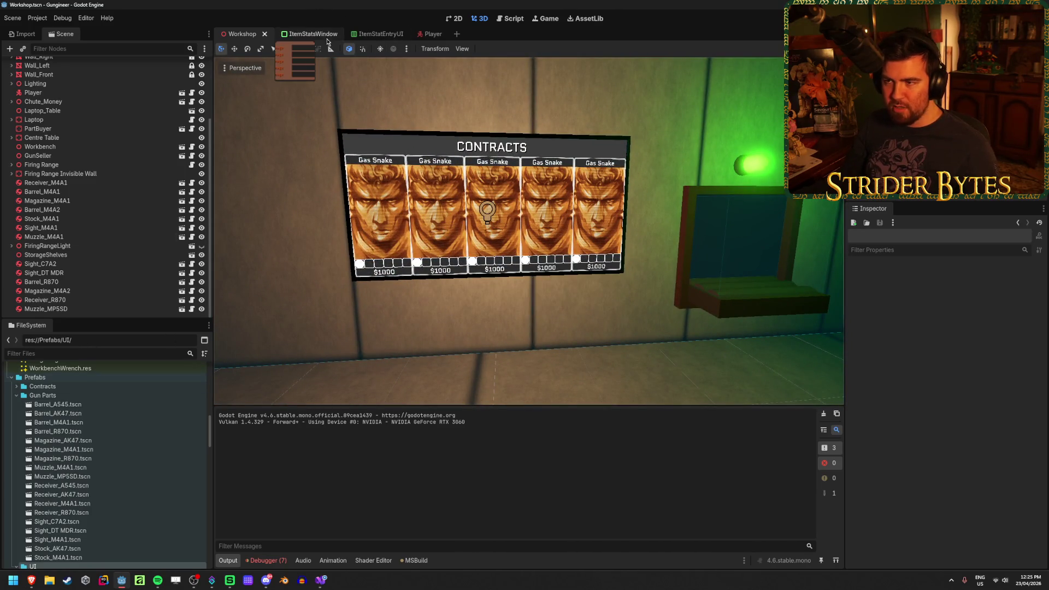
middle_click(311, 34)
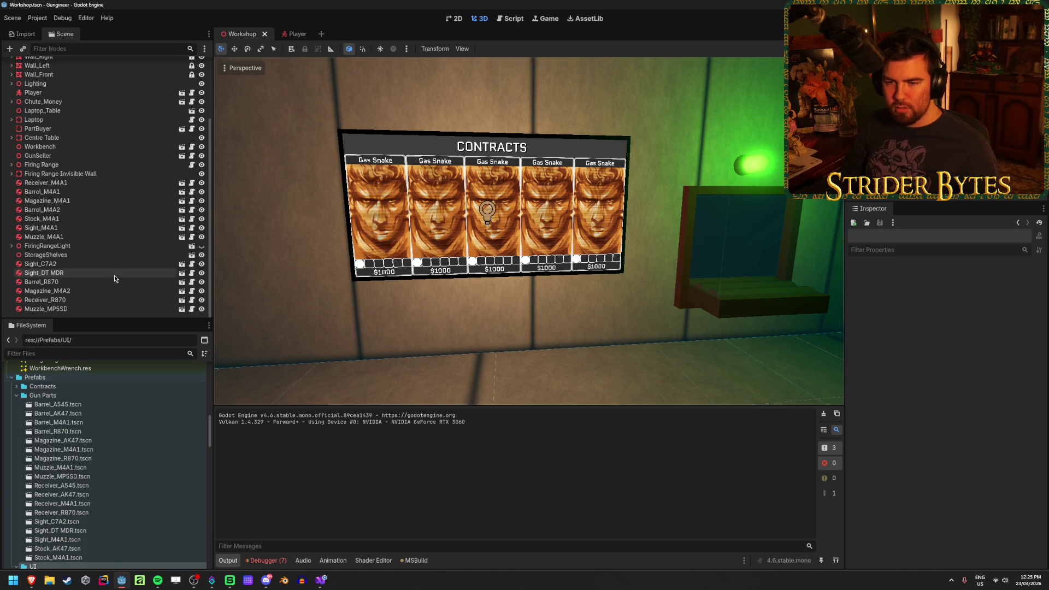
scroll(100, 424, down, 5)
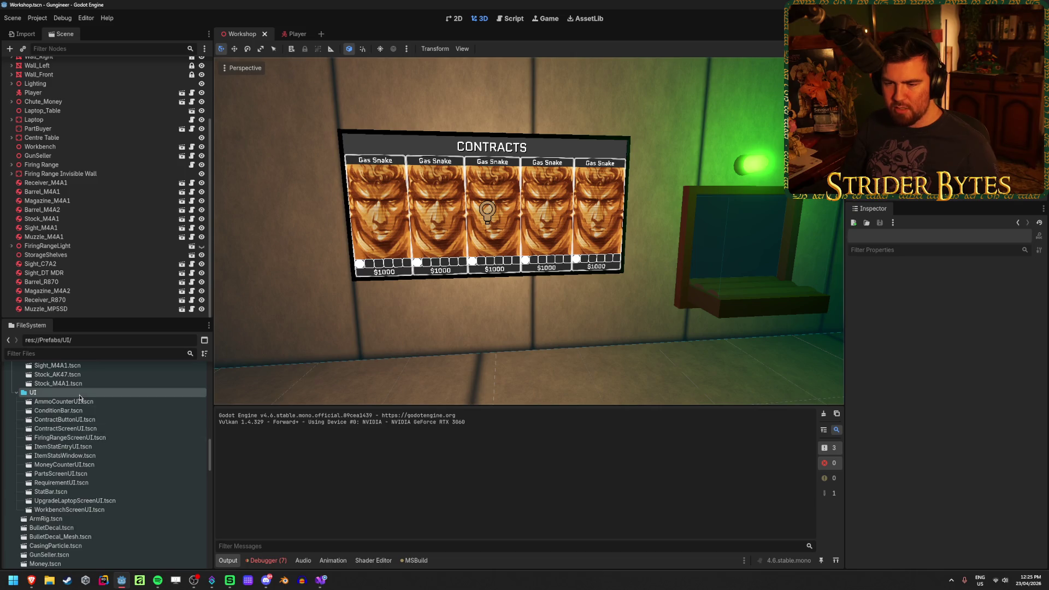
double_click(112, 428)
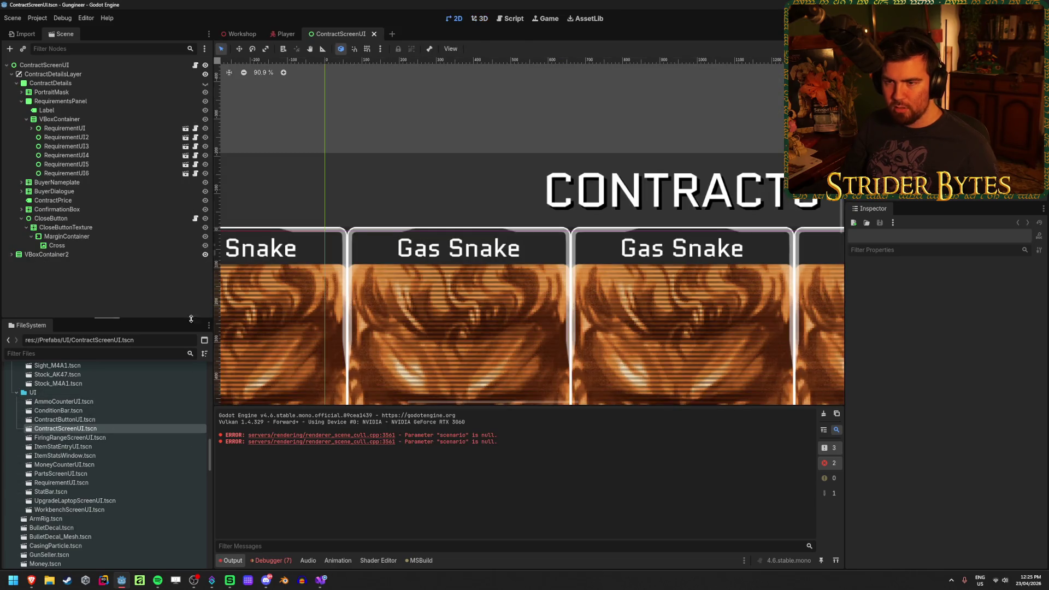
Step: Unhide the ContractDetails node so its CONTRACT PRICE box appears on the canvas
click(205, 83)
scroll(333, 273, down, 1)
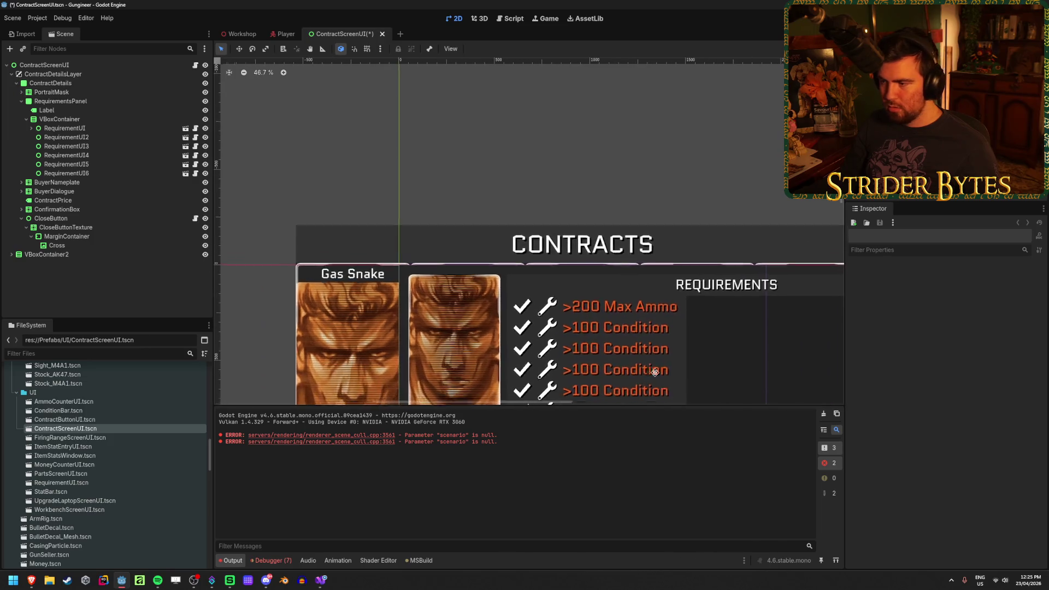
scroll(591, 238, down, 5)
scroll(591, 238, up, 3)
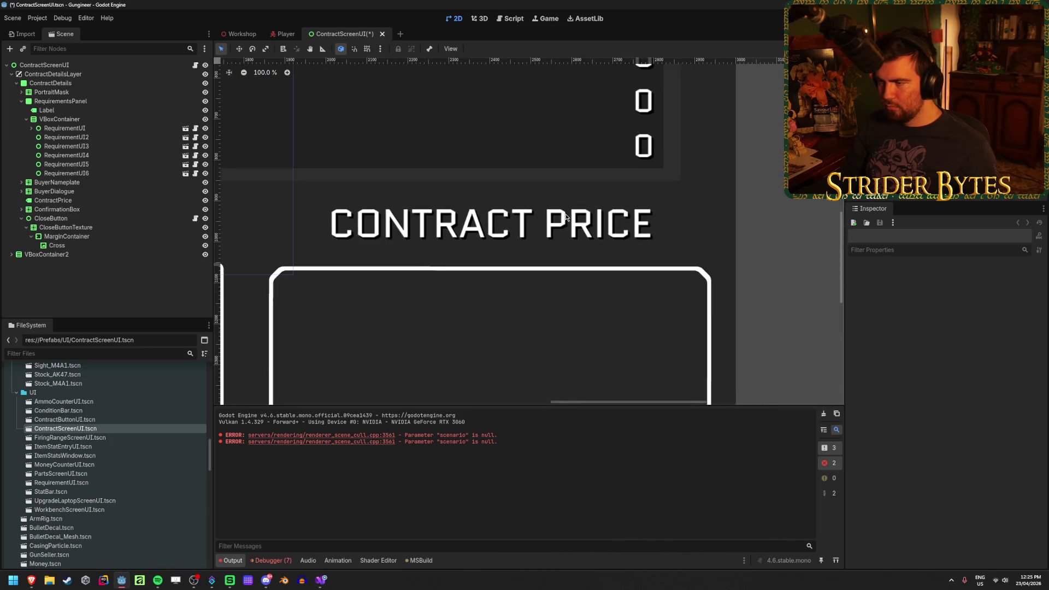
scroll(564, 218, down, 1)
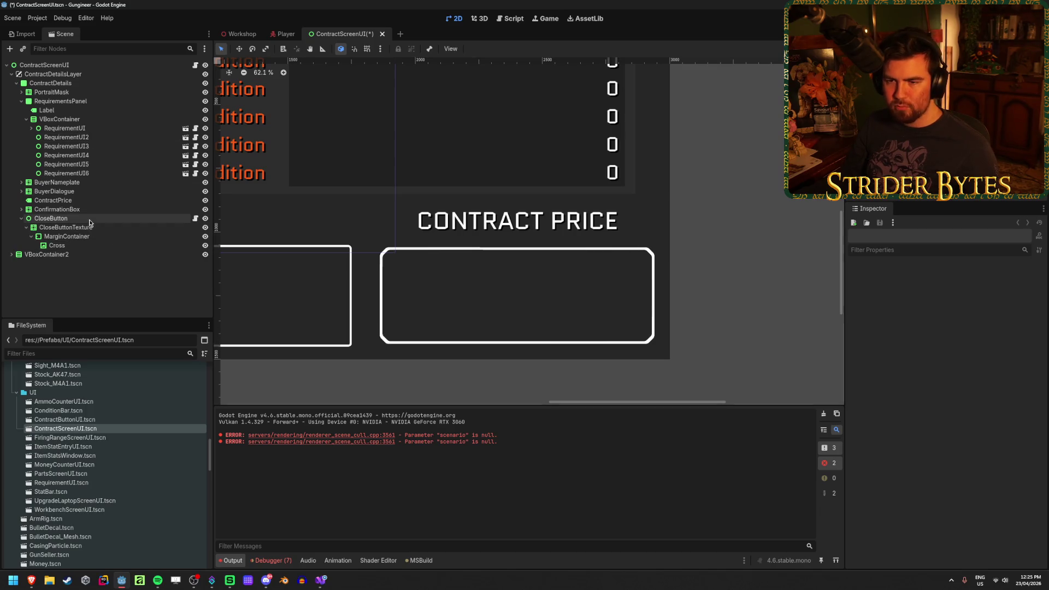
click(20, 220)
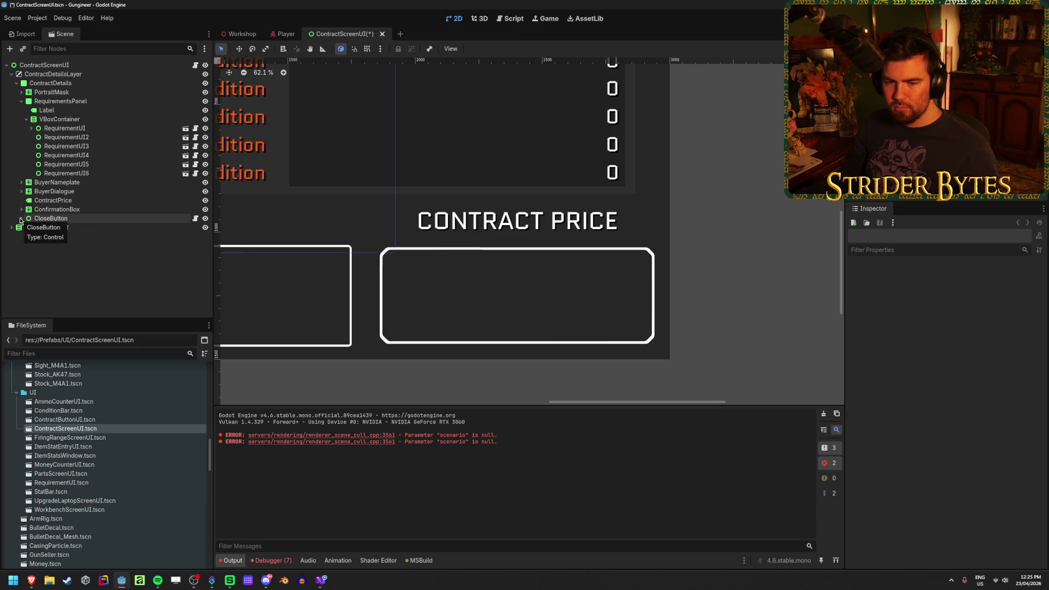
click(20, 220)
Step: Inspect the ContractPrice label, then collapse RequirementsPanel and select ContractDetails
click(82, 201)
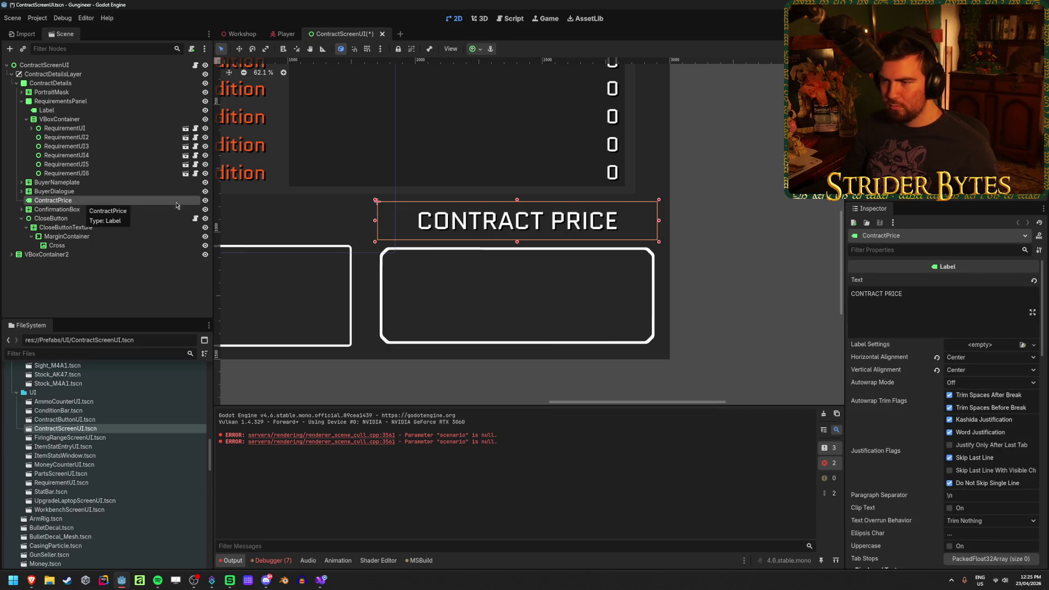
scroll(576, 274, down, 3)
scroll(576, 274, up, 2)
click(22, 218)
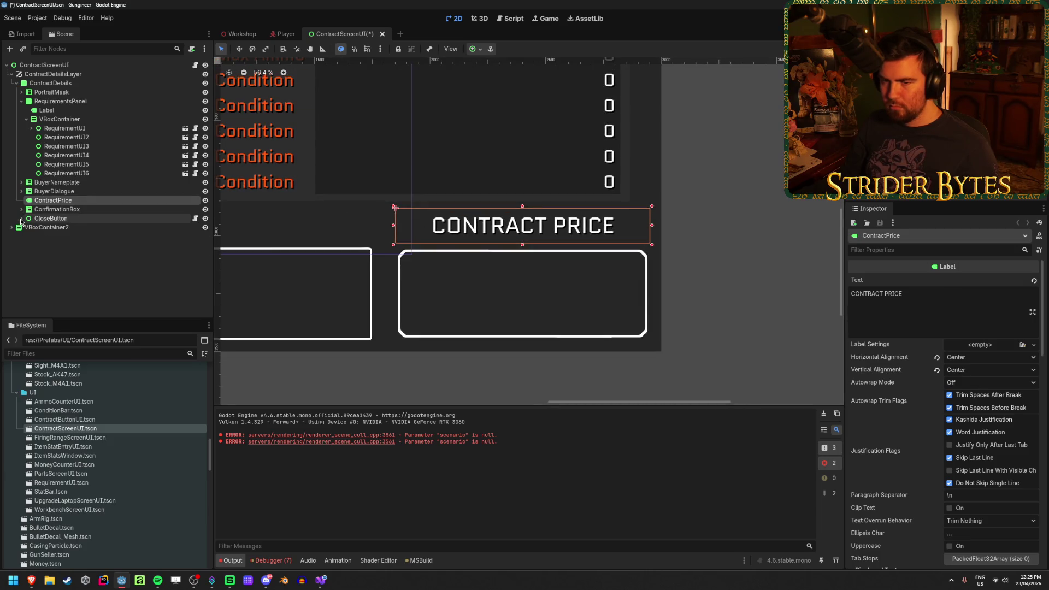
click(21, 219)
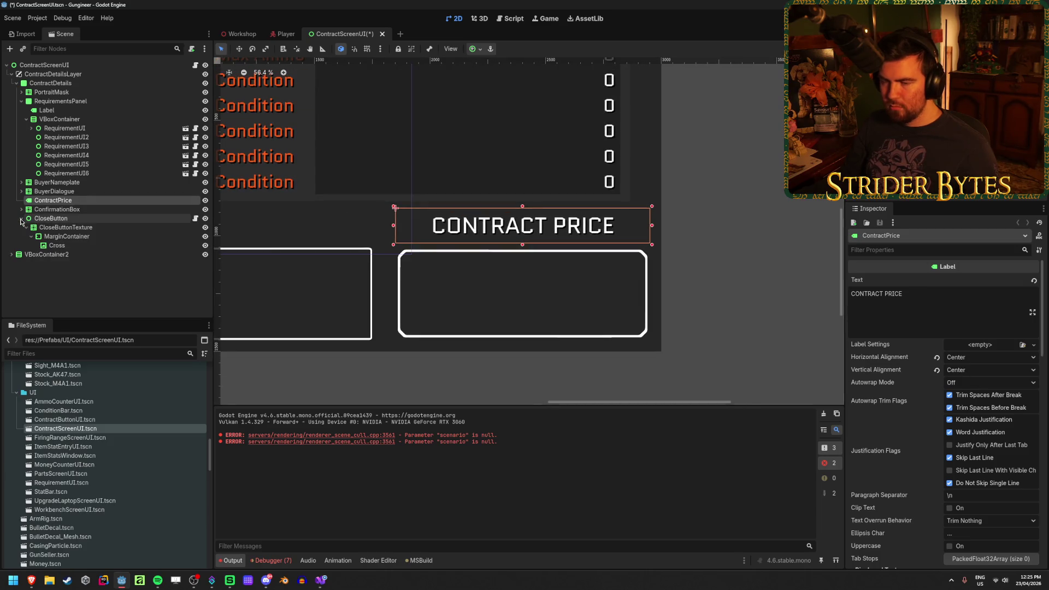
click(114, 277)
click(88, 200)
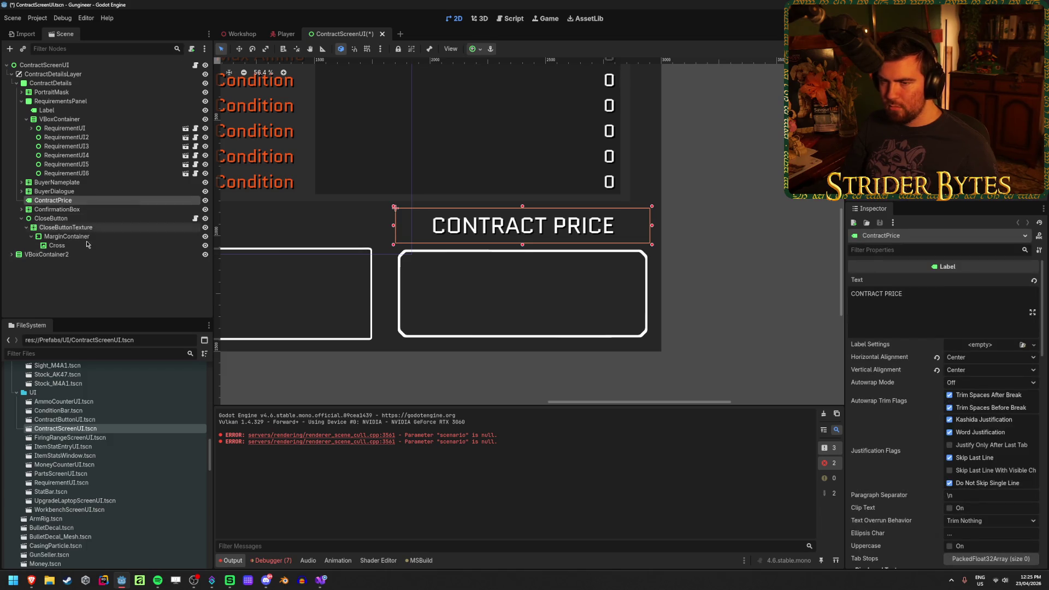
ctrl+click(87, 201)
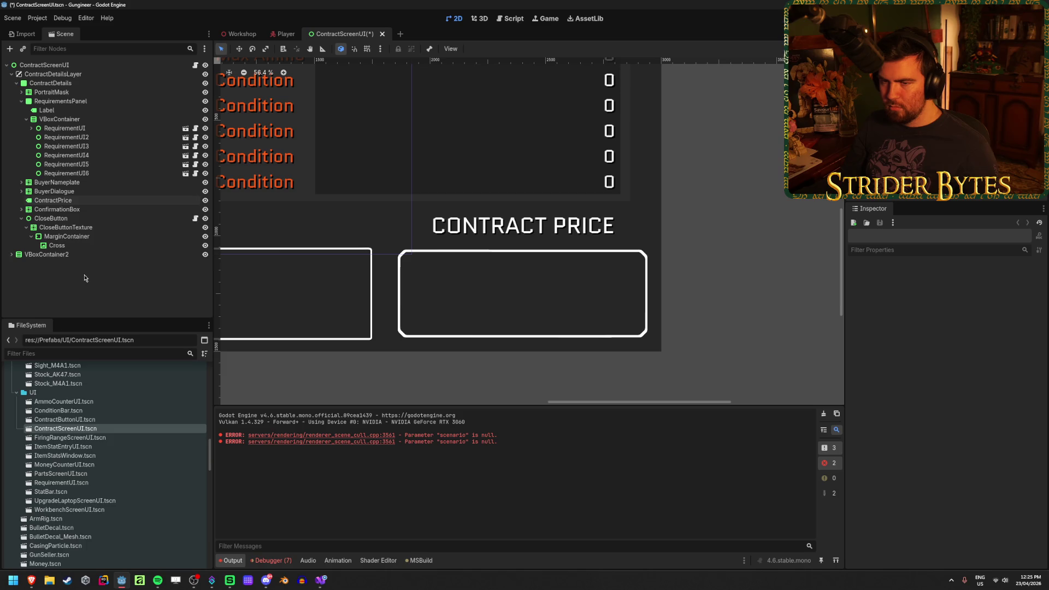
click(21, 101)
click(54, 84)
right_click(56, 85)
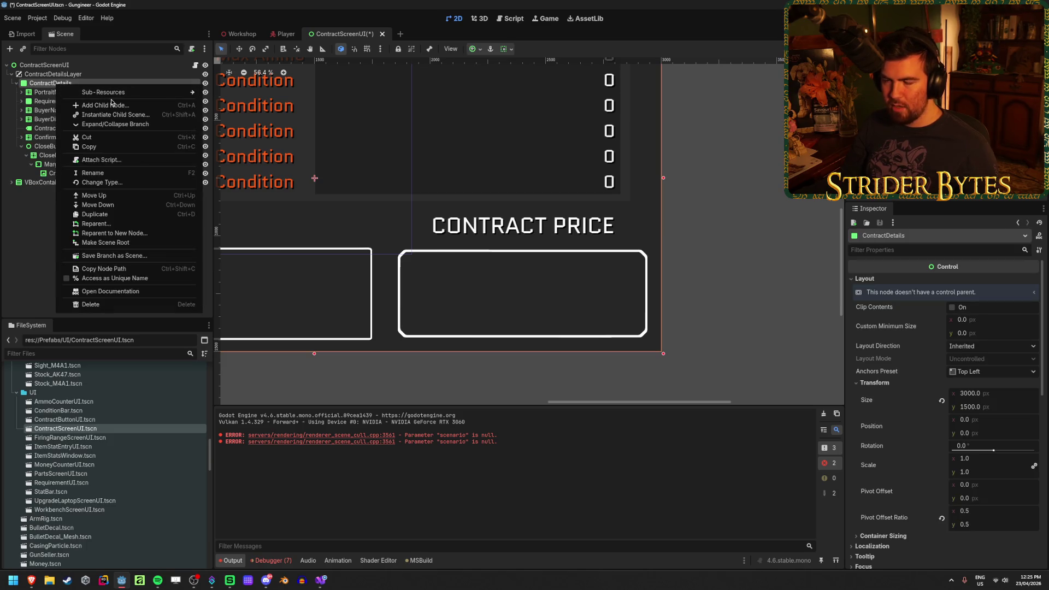
Step: Add a GridContainer child under ContractDetails and place it above ContractPrice in the tree
click(109, 105)
text(grid)
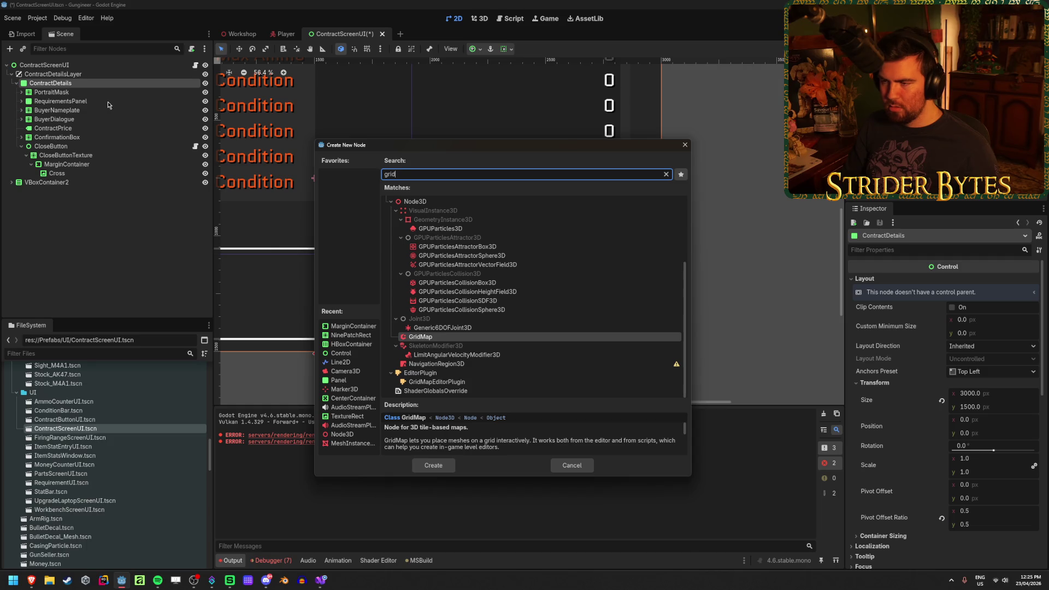
text(con)
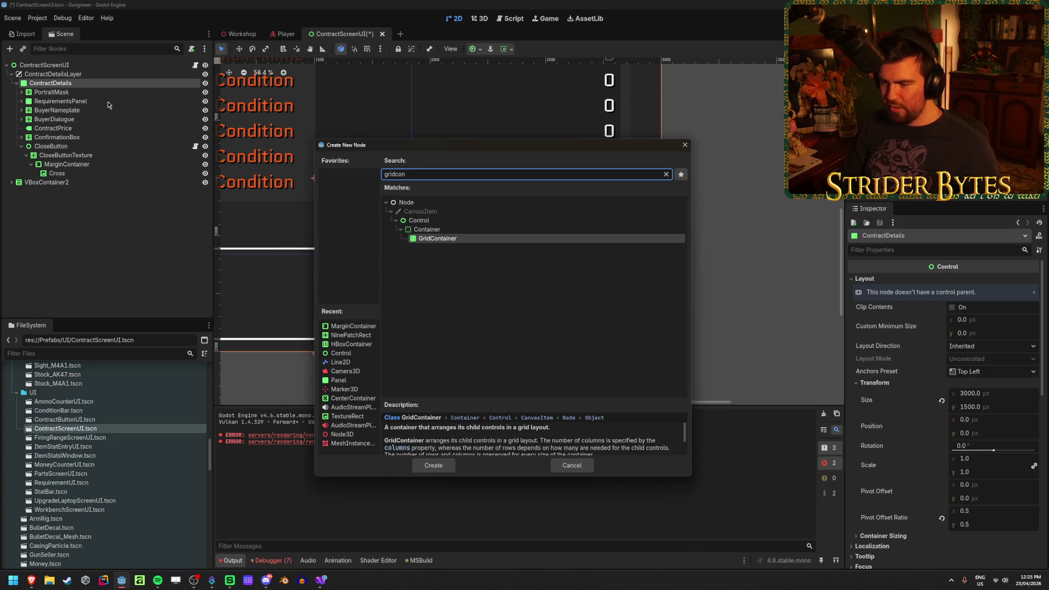
key(Return)
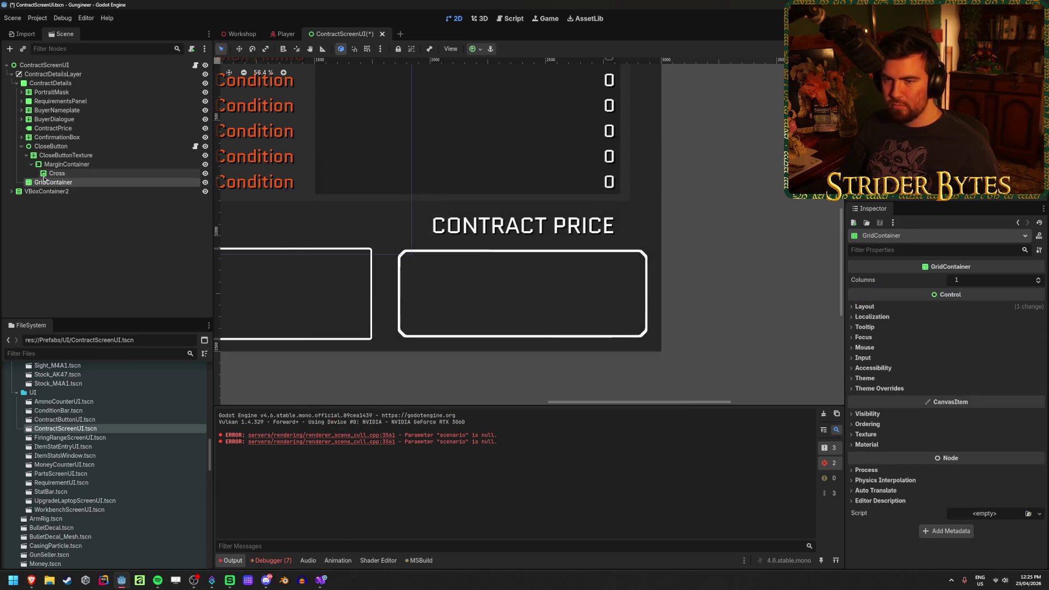
drag(49, 184, 55, 125)
Step: Move the GridContainer onto the CONTRACT PRICE heading, nudge it left, and save the scene
scroll(468, 288, down, 4)
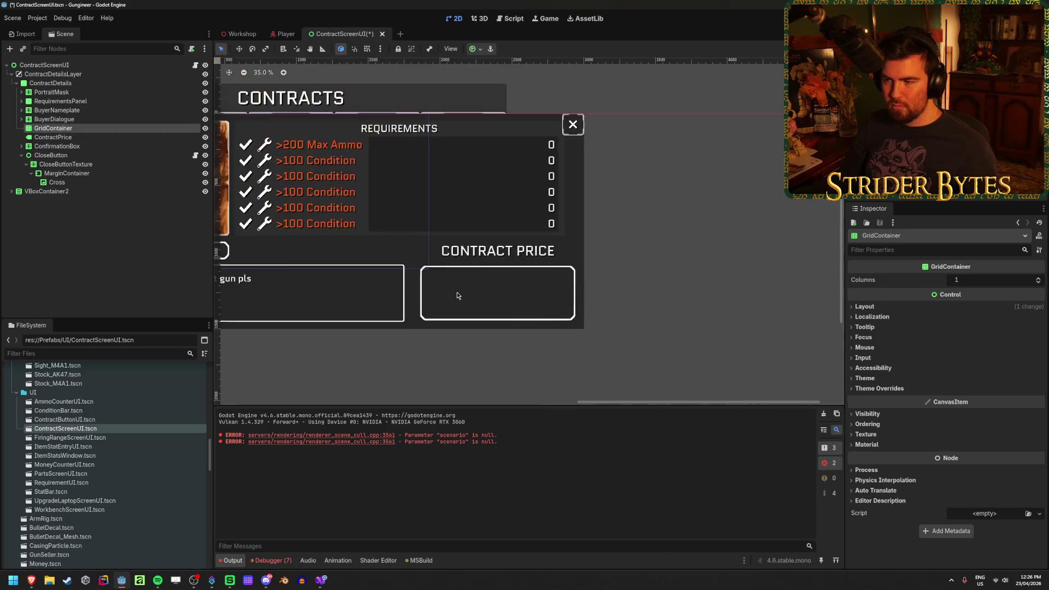
key(w)
mouse_move(262, 172)
mouse_down()
mouse_move(500, 207)
mouse_move(493, 272)
mouse_up()
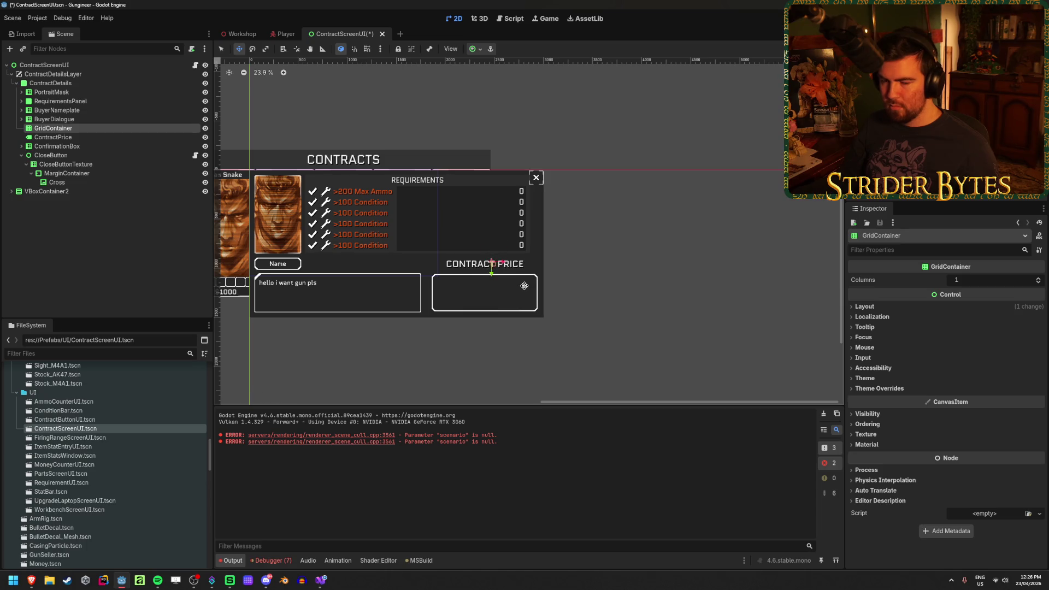
scroll(505, 270, up, 4)
key(ctrl+s)
scroll(478, 223, left, 2)
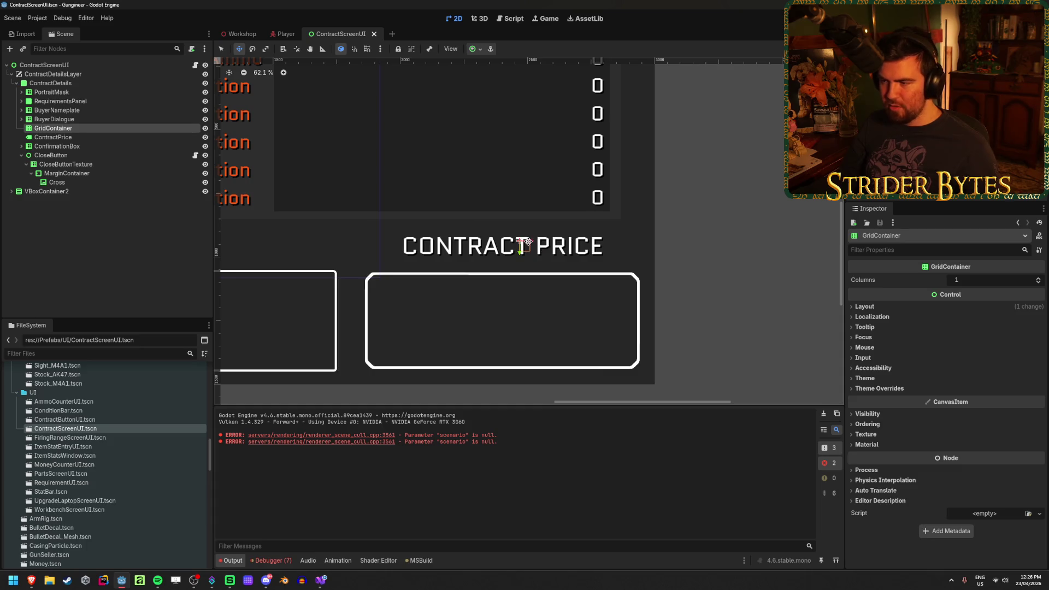
drag(525, 241, 511, 242)
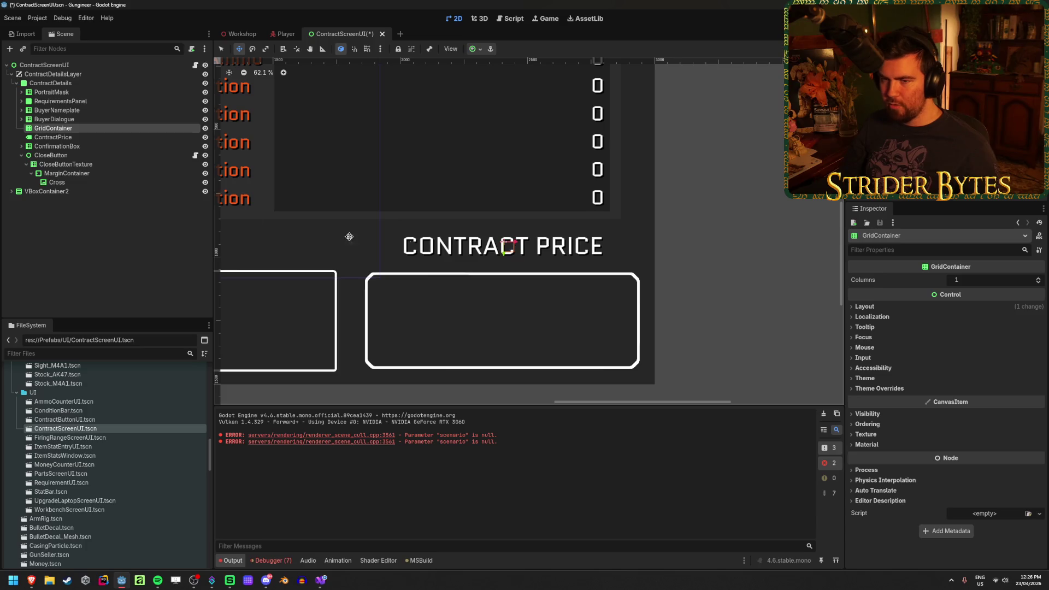
key(ctrl+s)
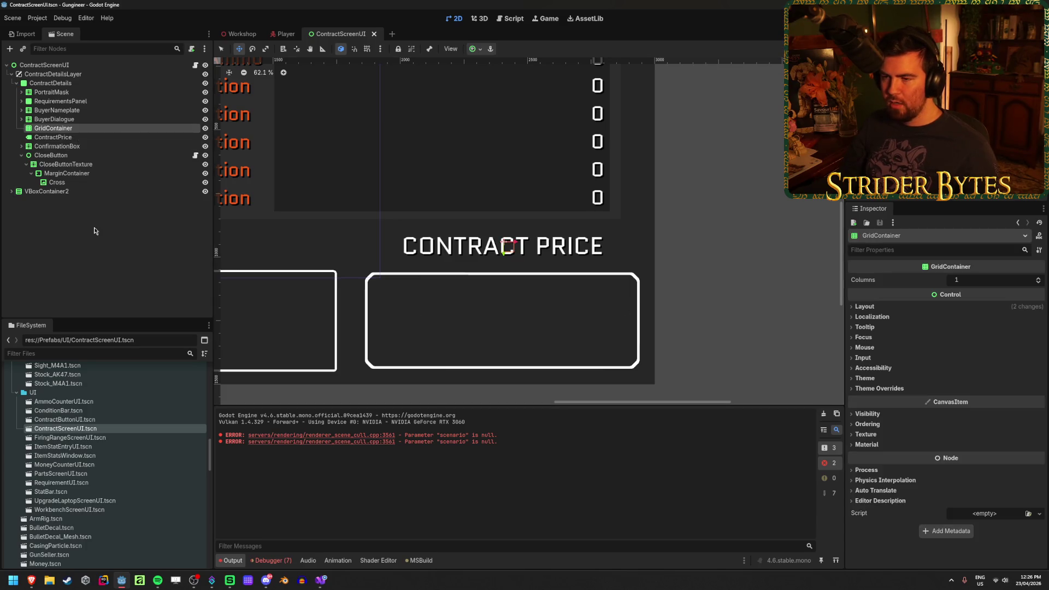
Step: Deselect and then reselect the GridContainer node
click(94, 230)
scroll(620, 231, down, 4)
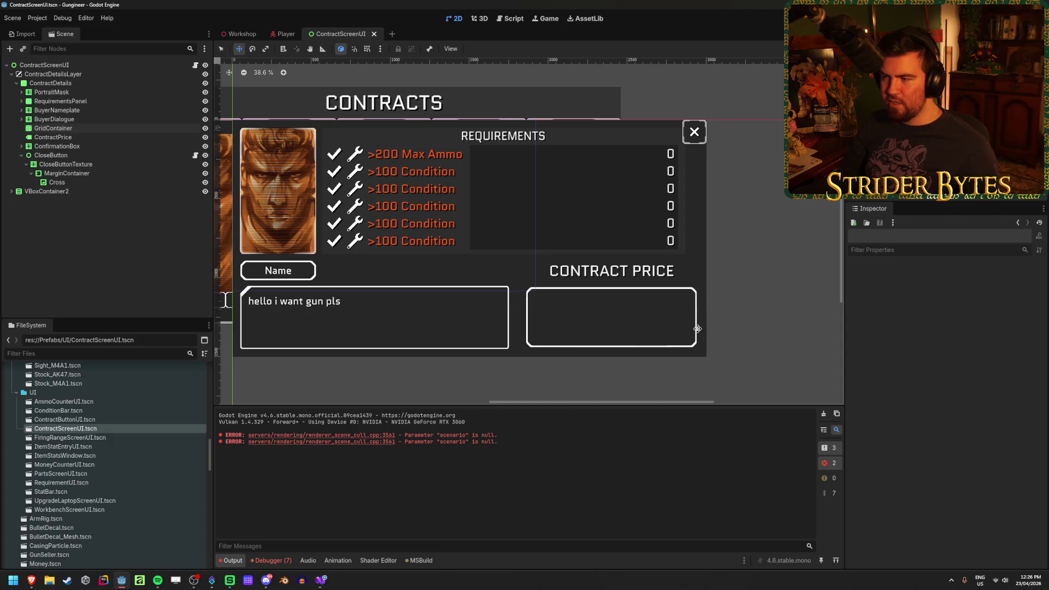
scroll(697, 328, up, 5)
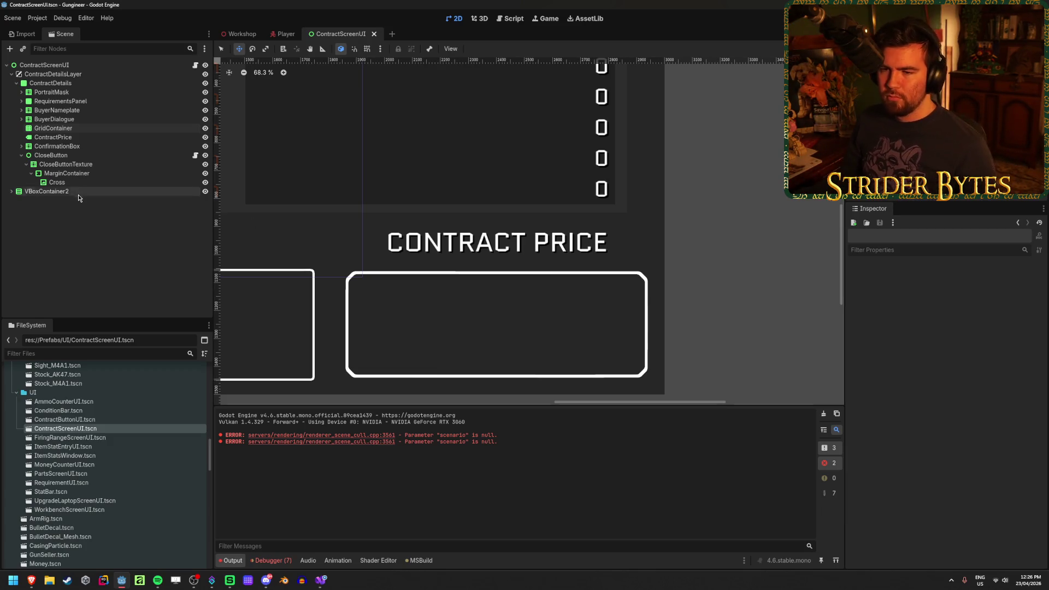
click(78, 128)
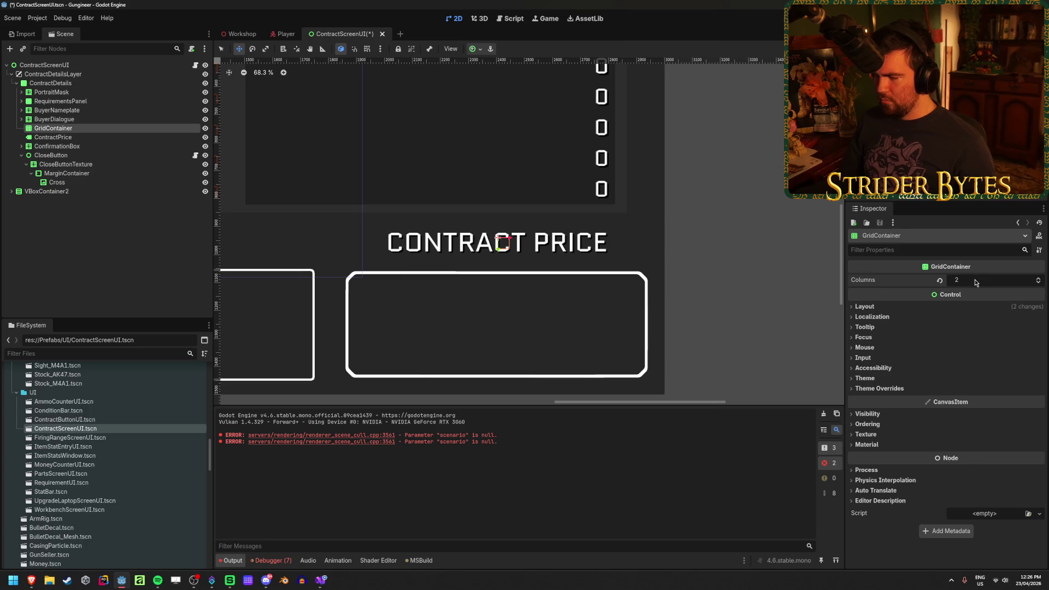
Step: Give the GridContainer a Layout custom minimum size of 1000 × 200 px
click(887, 389)
click(883, 400)
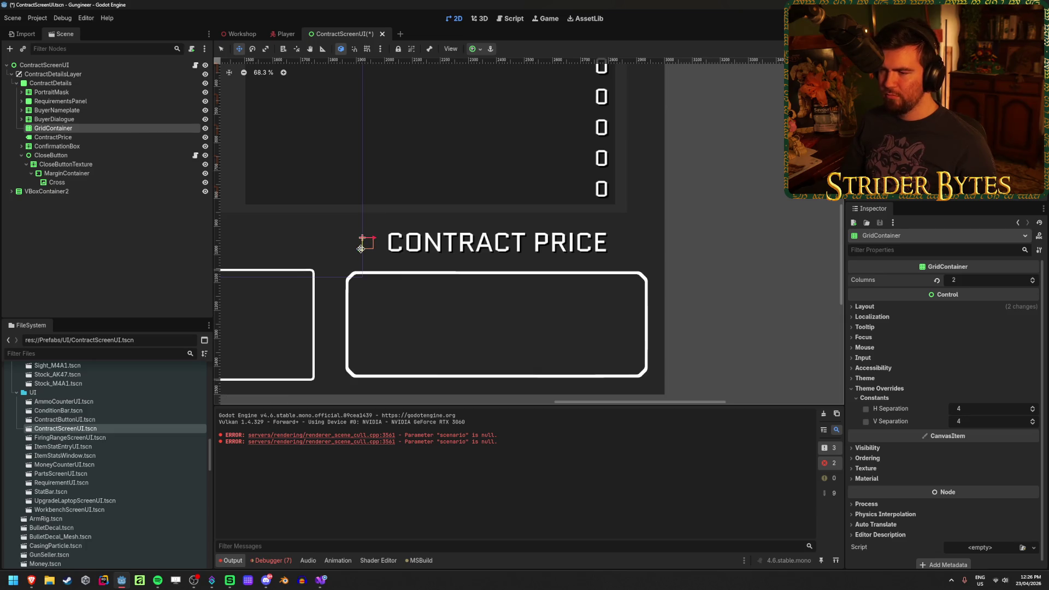
click(874, 307)
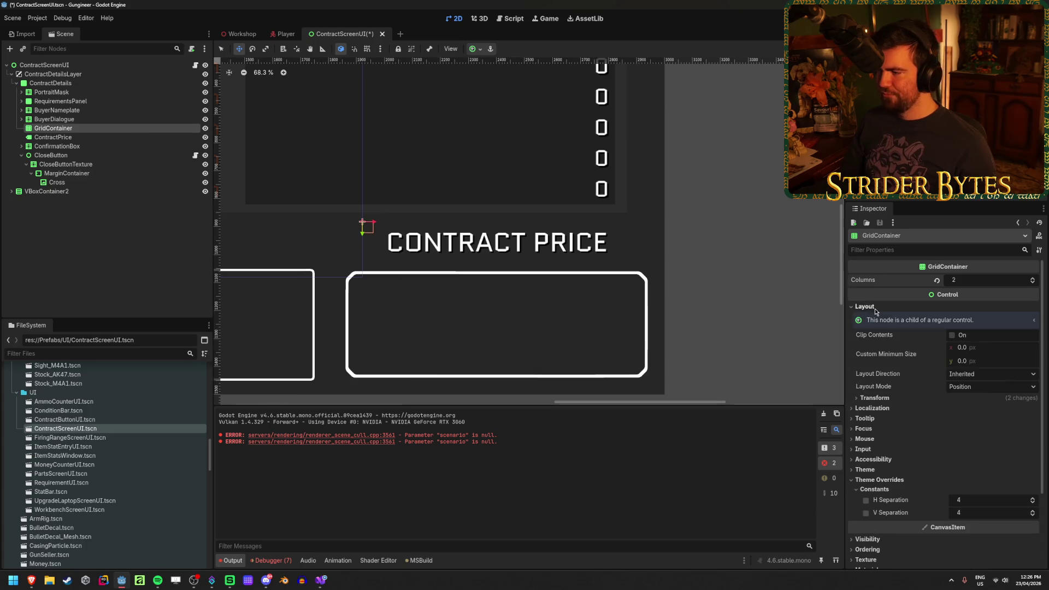
click(991, 348)
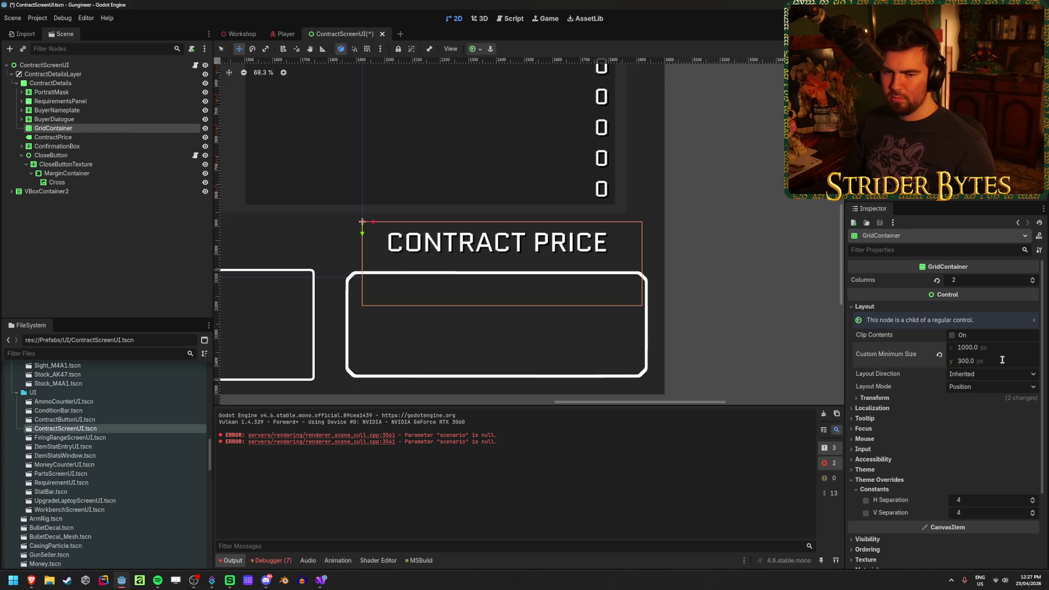
text(00)
key(Return)
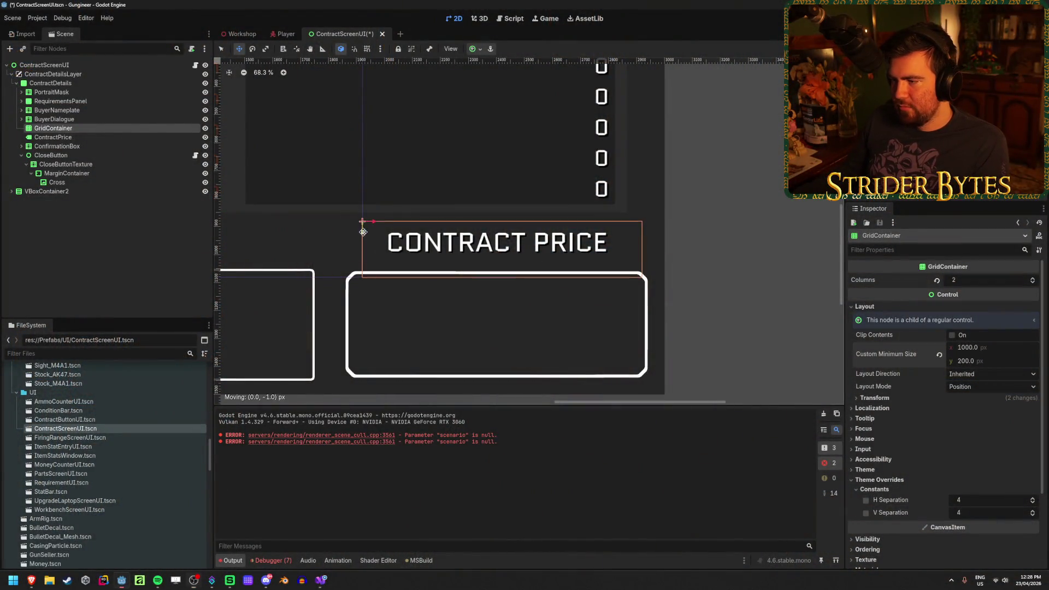
drag(364, 232, 363, 221)
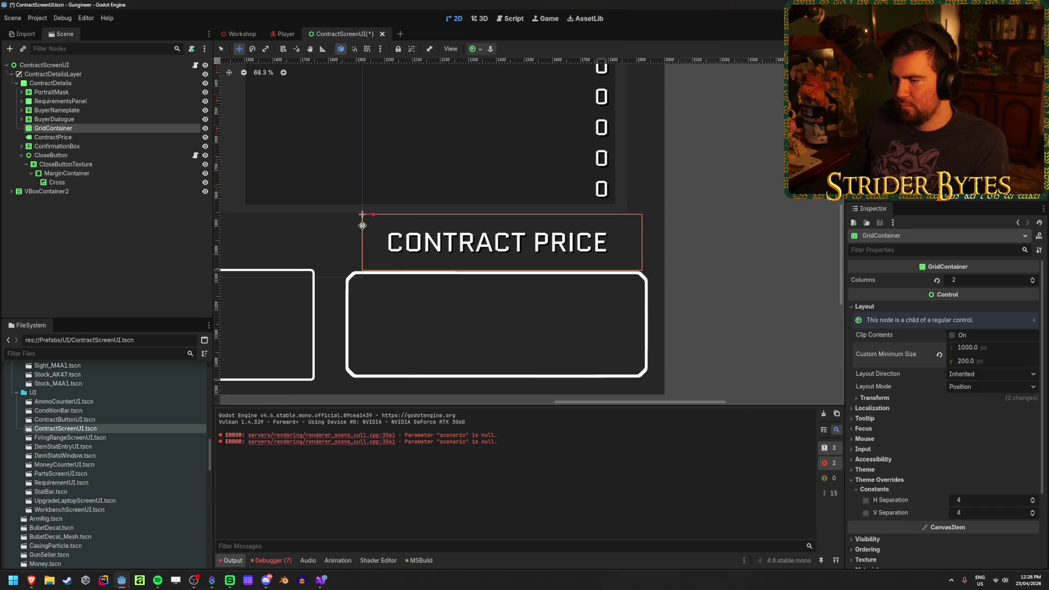
drag(40, 137, 70, 130)
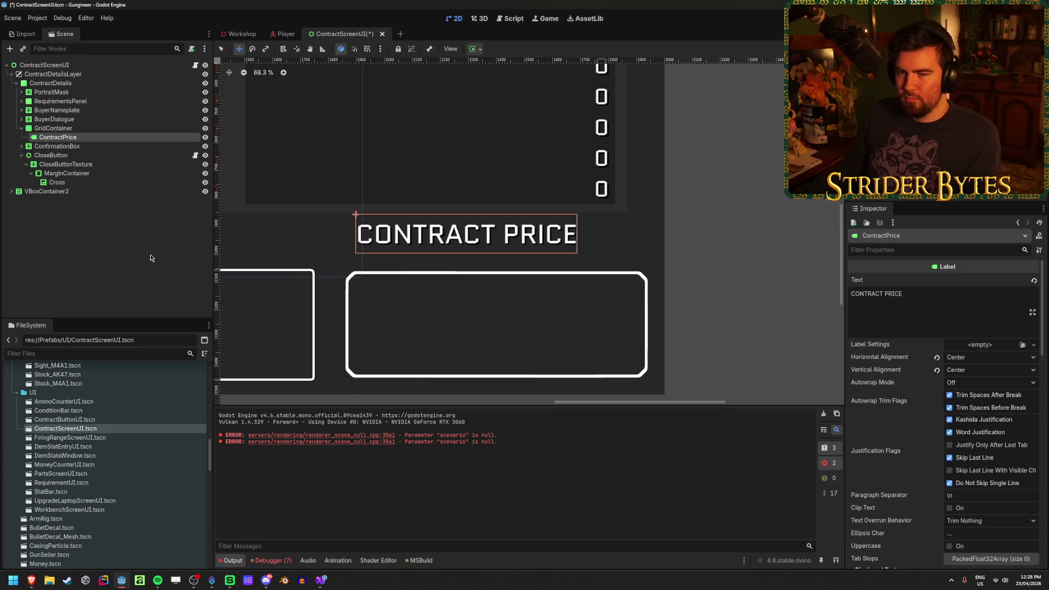
key(ctrl+d)
key(ctrl+d)
key(ctrl+d)
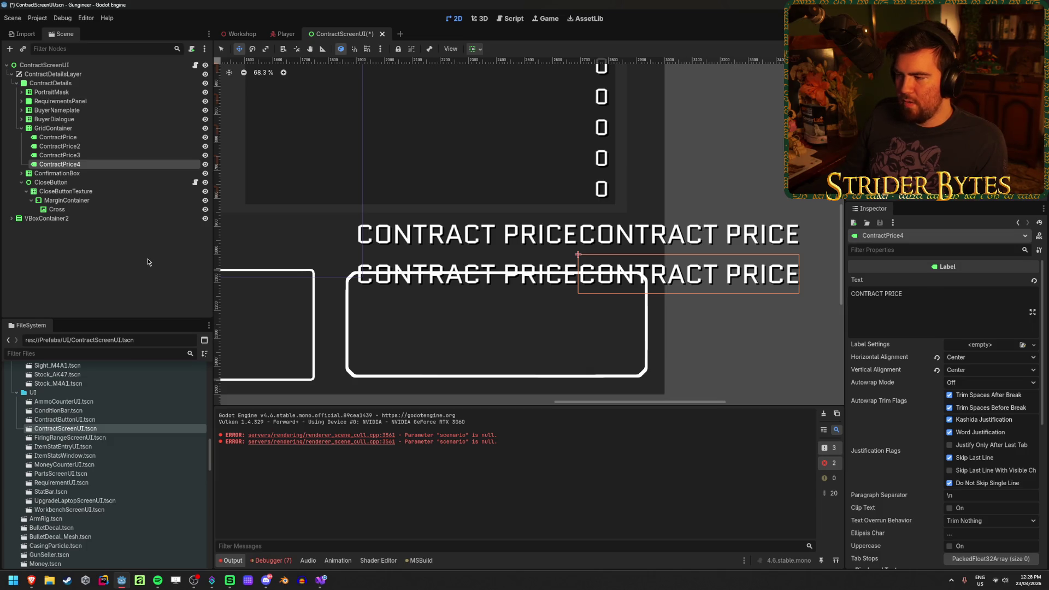
key(ctrl+z)
key(ctrl+z)
key(ctrl+z)
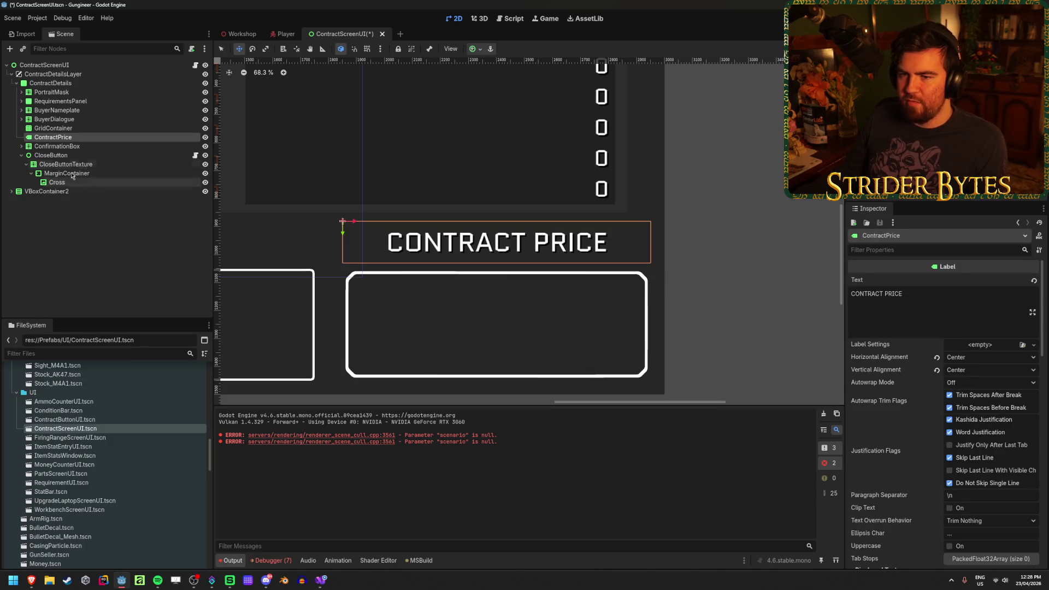
click(61, 129)
right_click(63, 131)
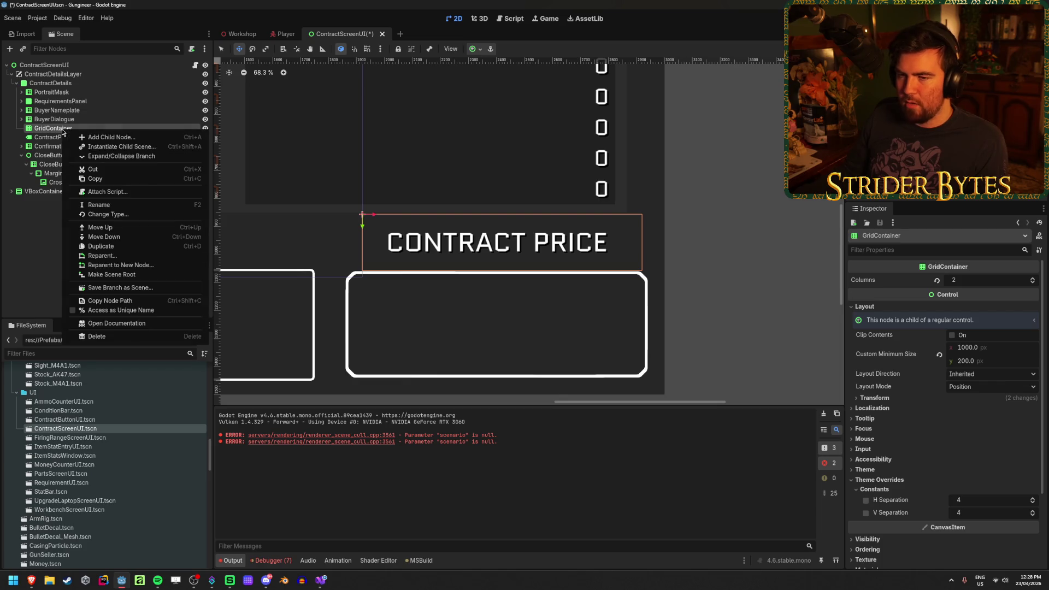
Step: Change the GridContainer's node type to VBoxContainer using a 'vb' search
click(133, 215)
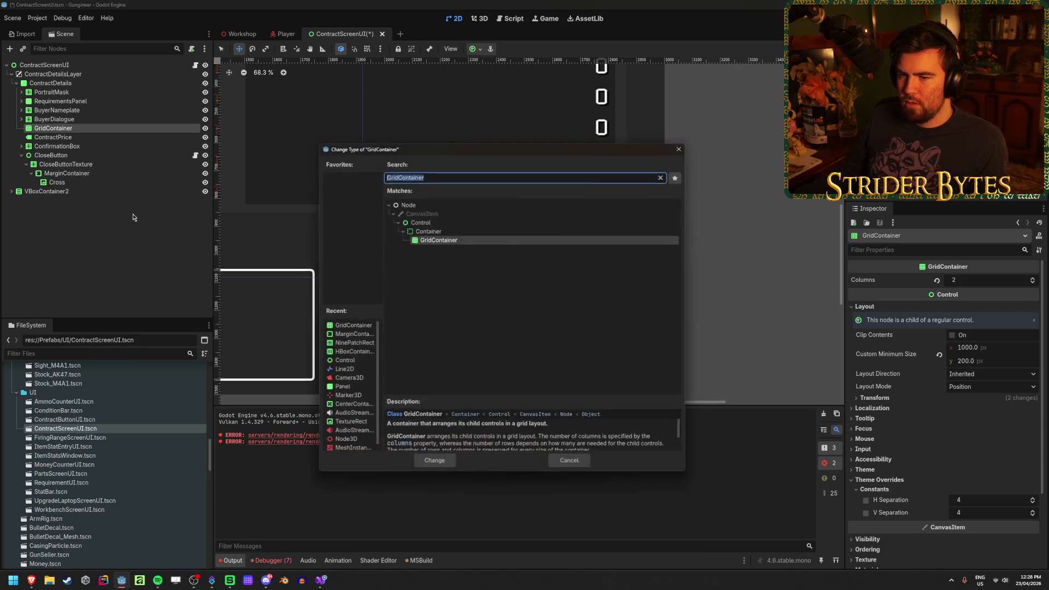
text(vb)
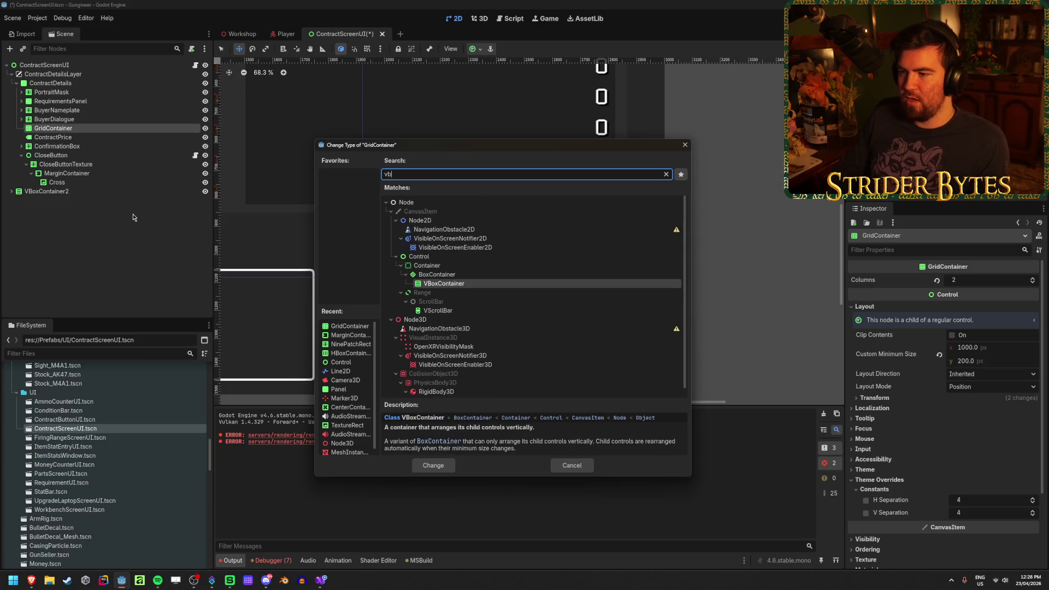
key(Return)
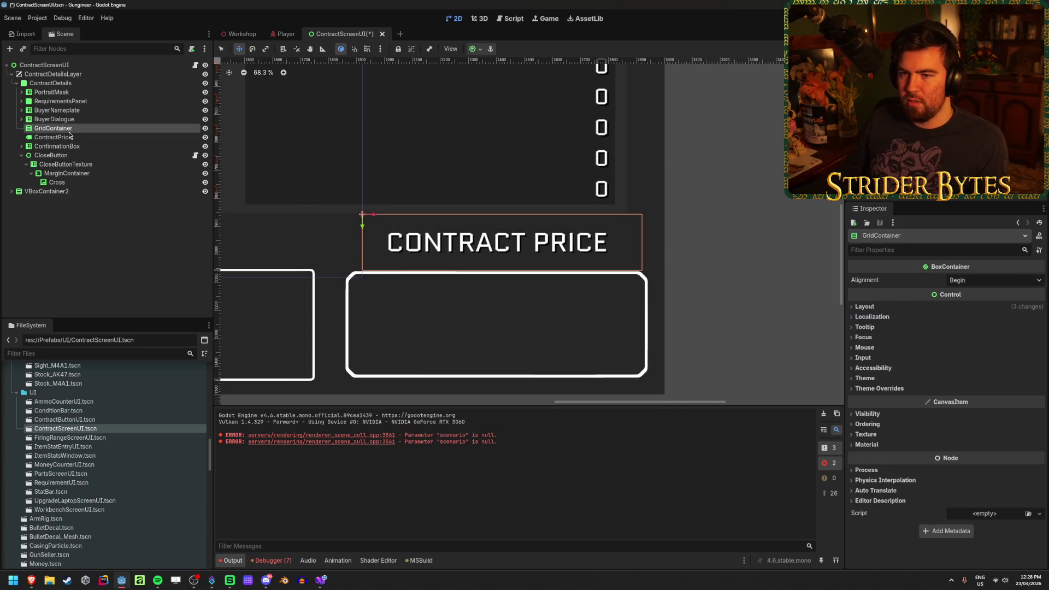
key(ctrl+a)
key(Escape)
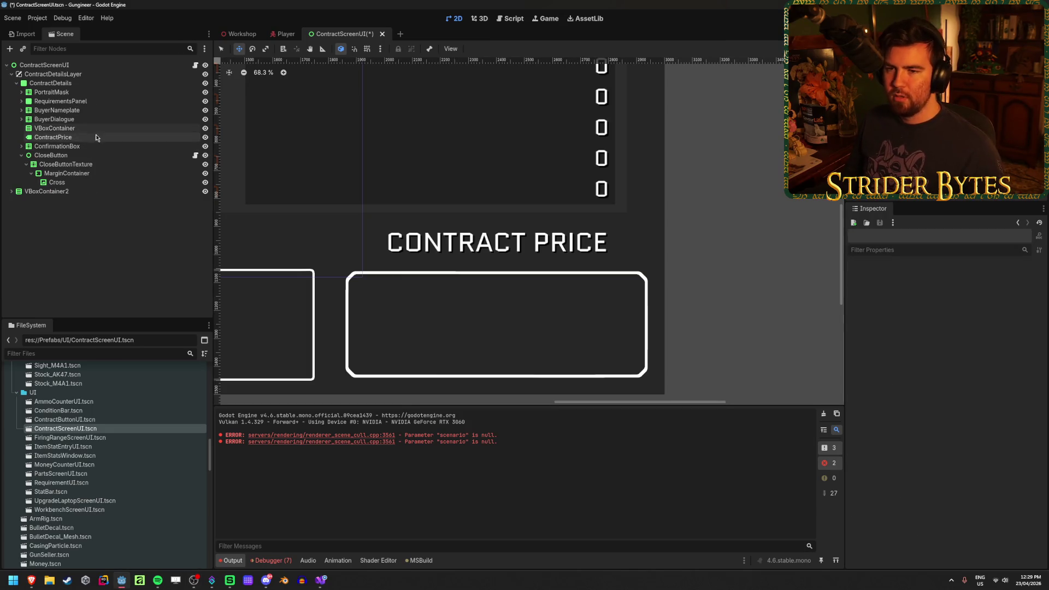
Step: Add two HBoxContainer rows under VBoxContainer
right_click(103, 132)
click(131, 137)
text(hbox)
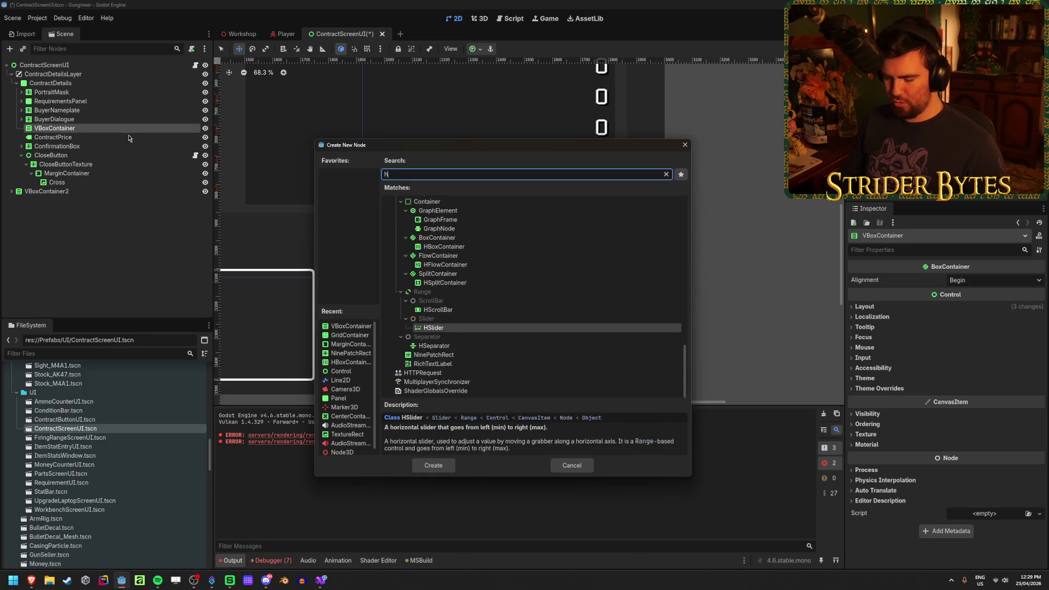
key(Return)
key(ctrl+d)
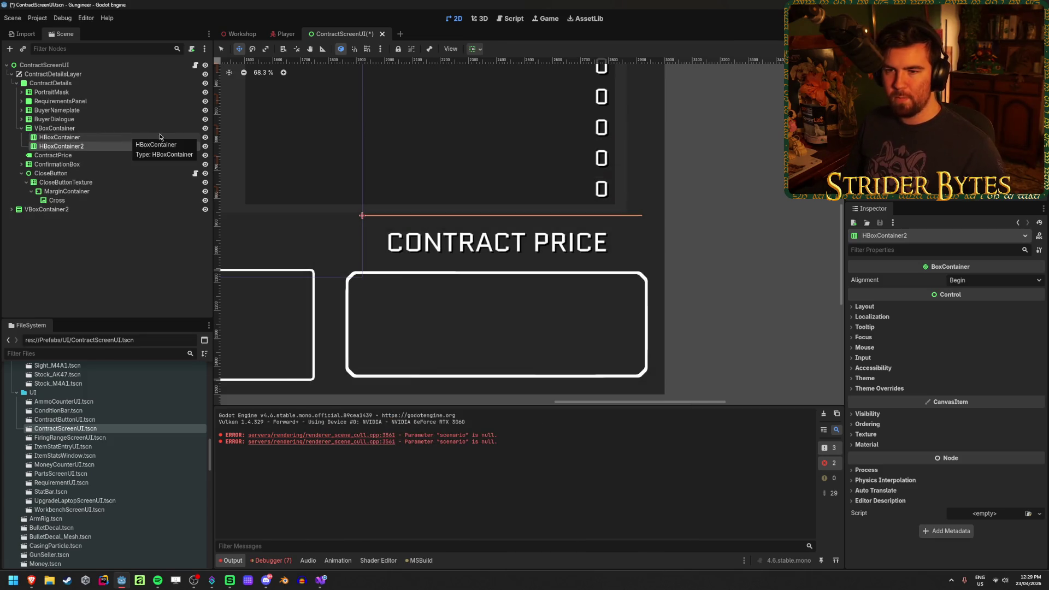
Step: Move ContractPrice into the first HBoxContainer and place a duplicate beside it
click(85, 155)
drag(80, 159, 86, 139)
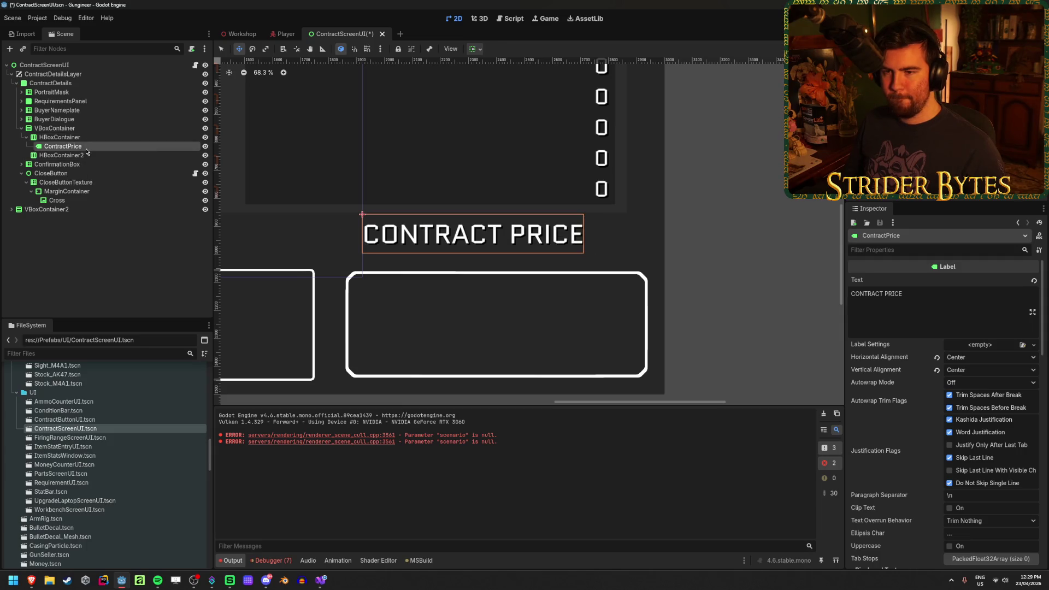
key(ctrl+d)
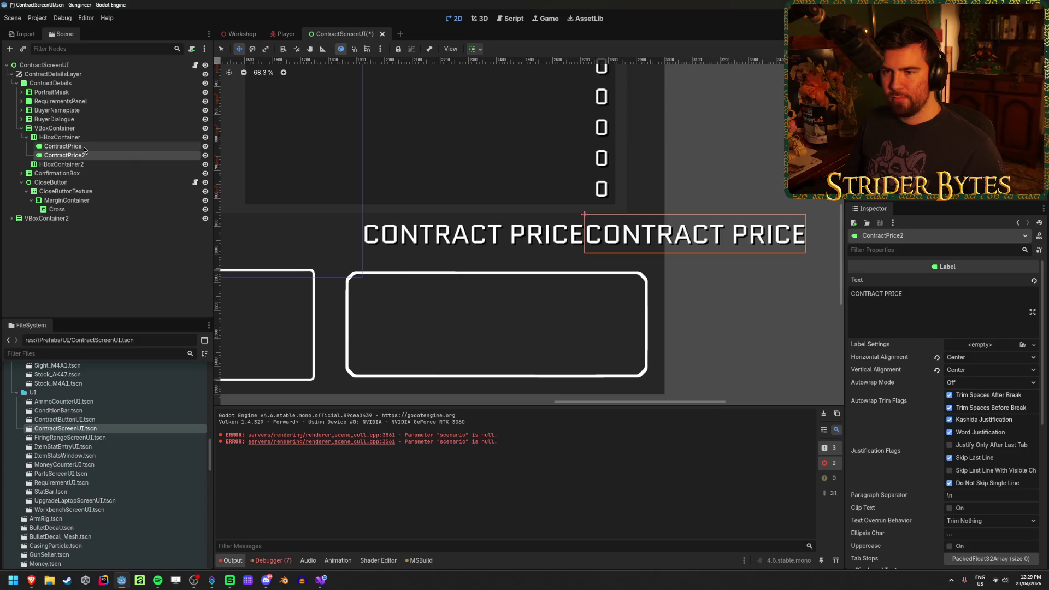
drag(84, 154, 81, 144)
double_click(81, 146)
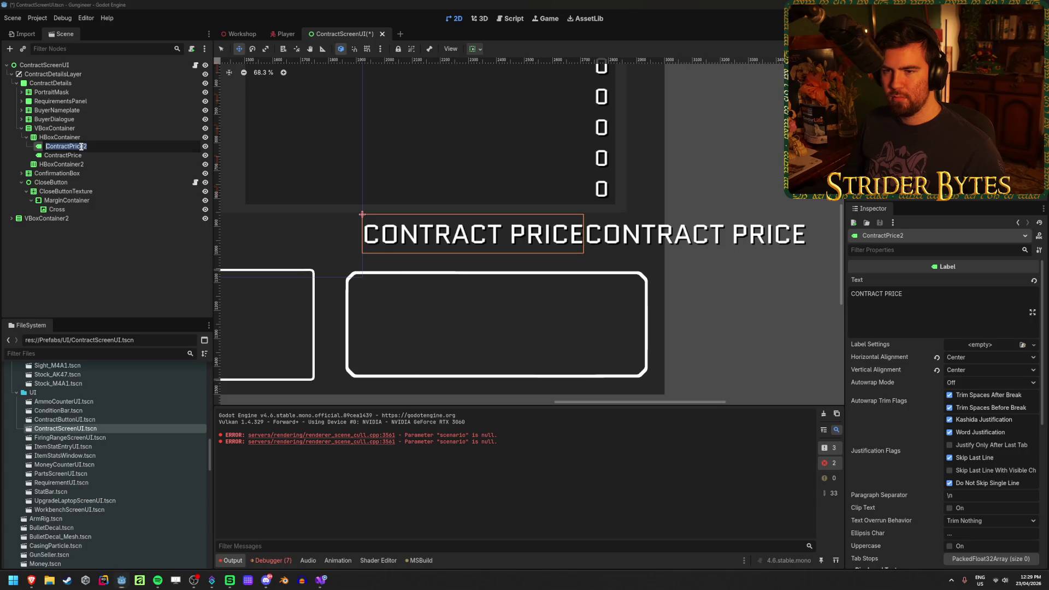
Step: Rename the duplicated label to ContractDescription and save
text(Pr)
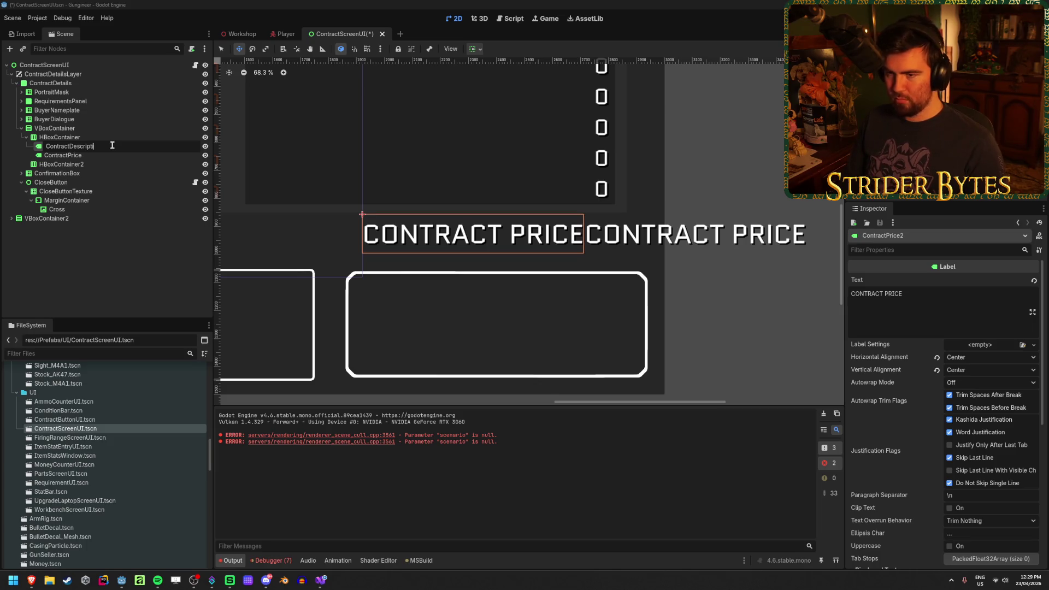
text(on)
key(Return)
key(ctrl+s)
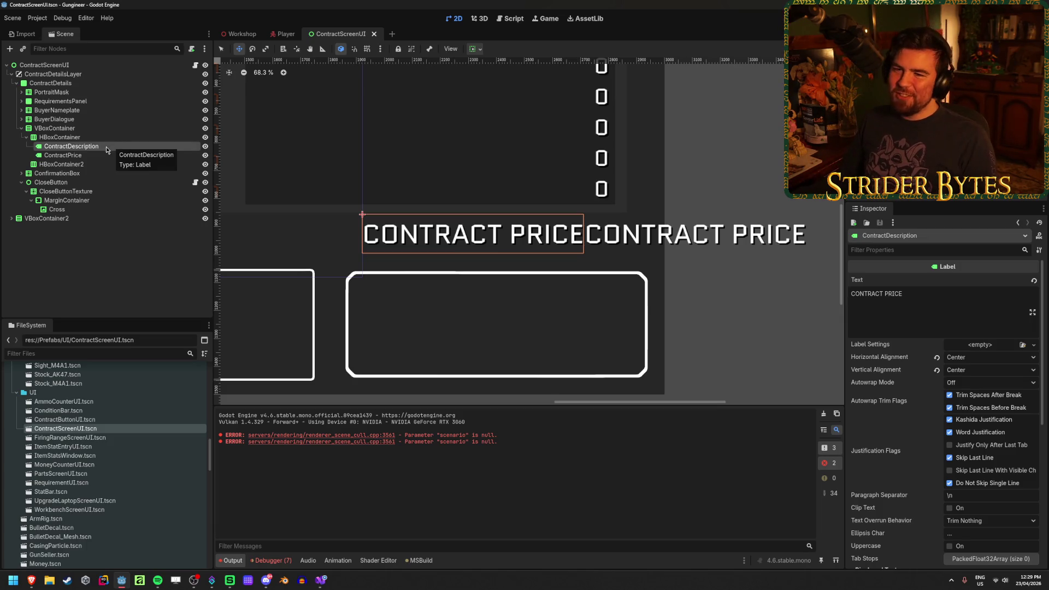
Step: Switch between the ContractPrice and ContractDescription labels to compare their settings
click(99, 156)
click(88, 149)
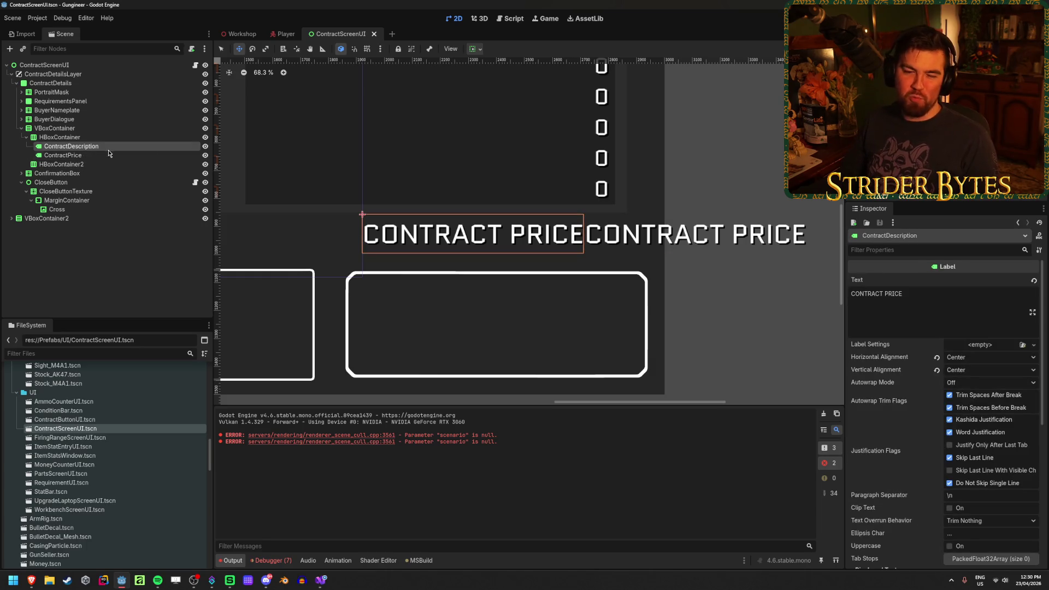
click(109, 156)
click(121, 146)
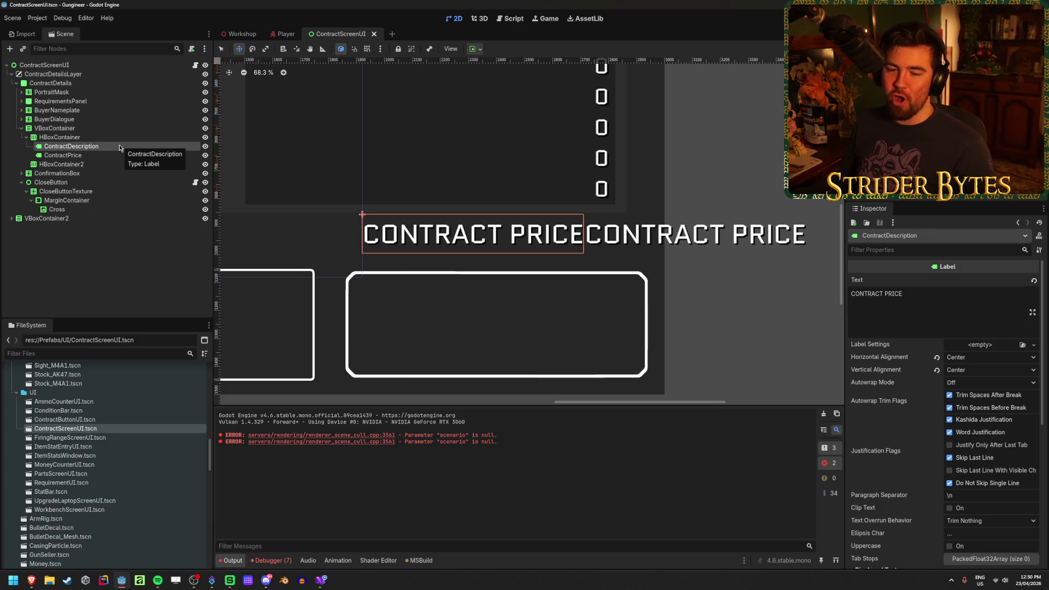
click(71, 155)
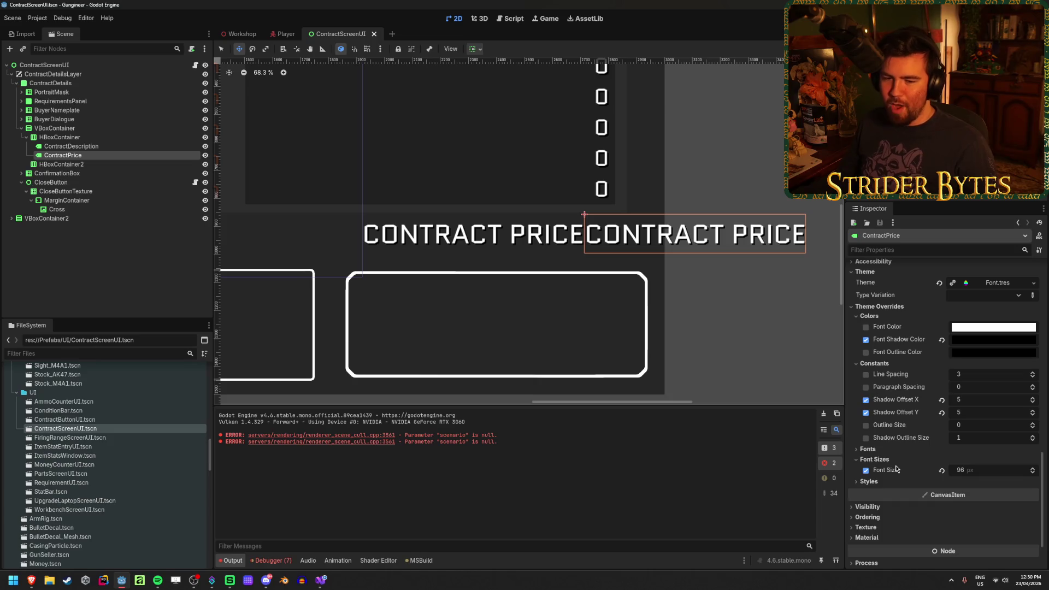
Step: Expose ContractDescription's Font Size override, adjust it, and save the scene
click(71, 146)
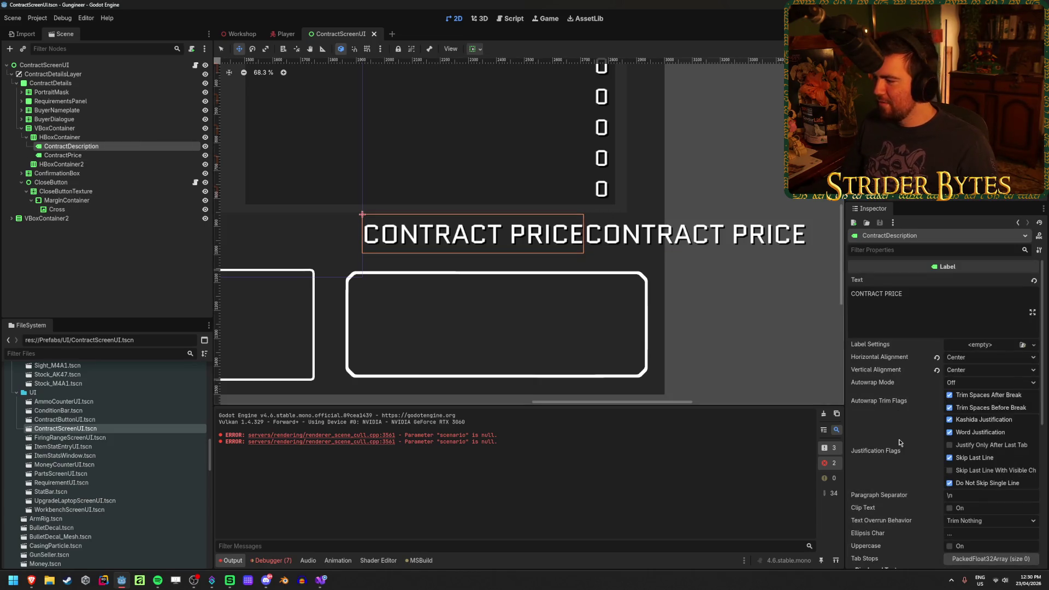
scroll(899, 443, down, 5)
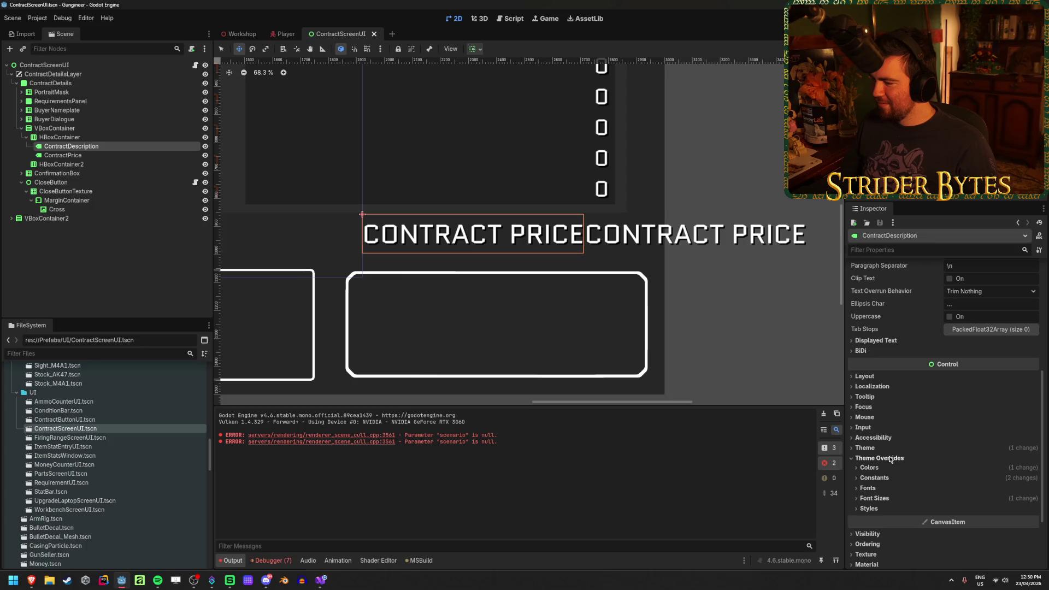
click(873, 498)
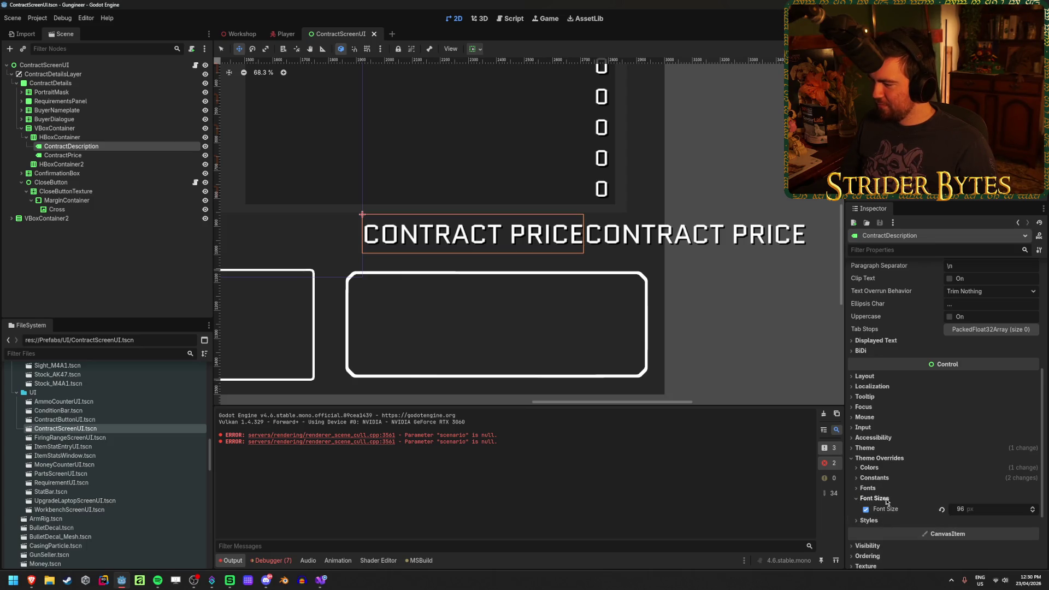
scroll(886, 502, down, 2)
drag(961, 432, 933, 432)
key(ctrl+s)
Step: Set ContractDescription's font size to 48 px and pan to view both labels
scroll(524, 224, up, 2)
scroll(429, 207, up, 2)
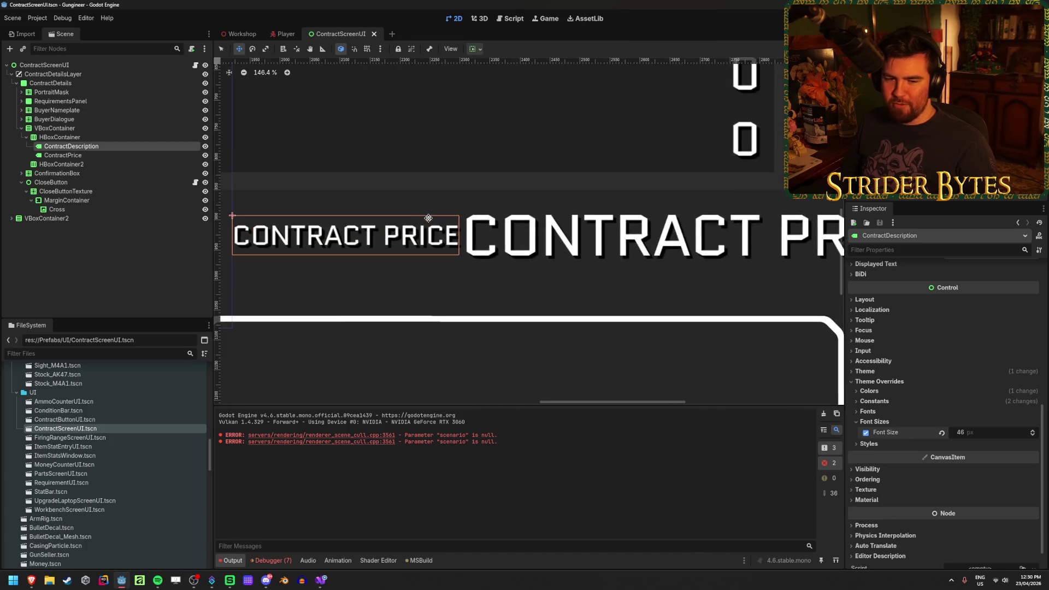
scroll(426, 215, up, 4)
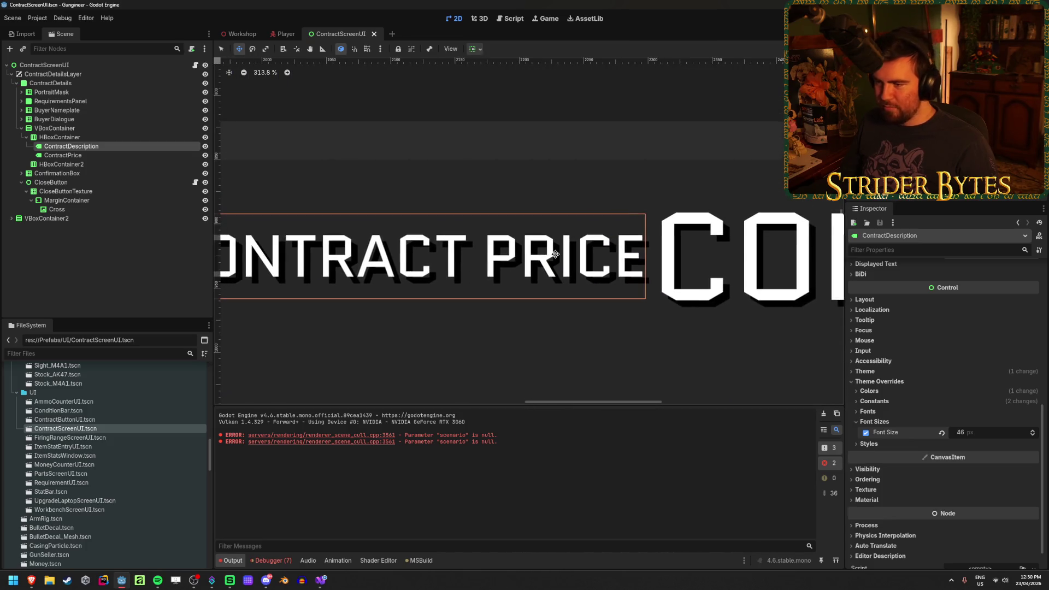
scroll(555, 254, down, 2)
mouse_move(975, 436)
mouse_down()
mouse_move(959, 436)
mouse_move(983, 437)
mouse_up()
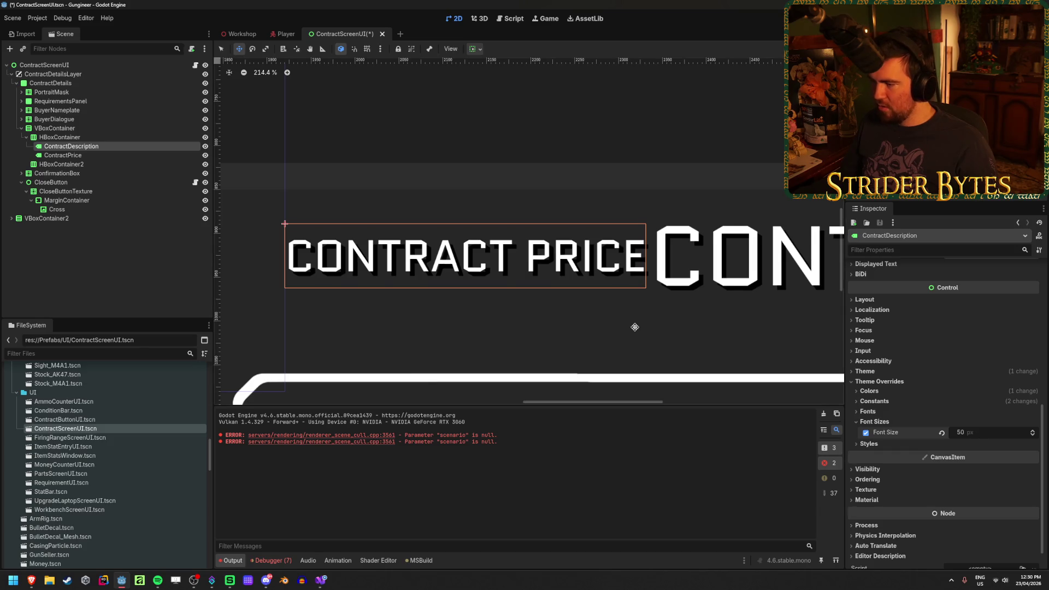
key(ctrl+z)
text(48)
key(Return)
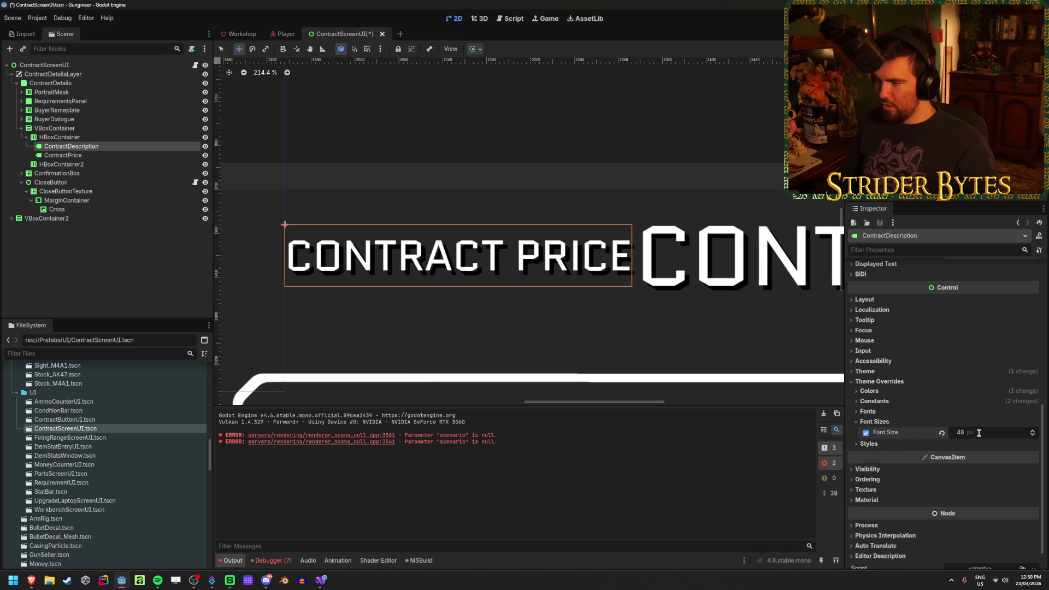
scroll(683, 289, down, 3)
drag(683, 289, 578, 262)
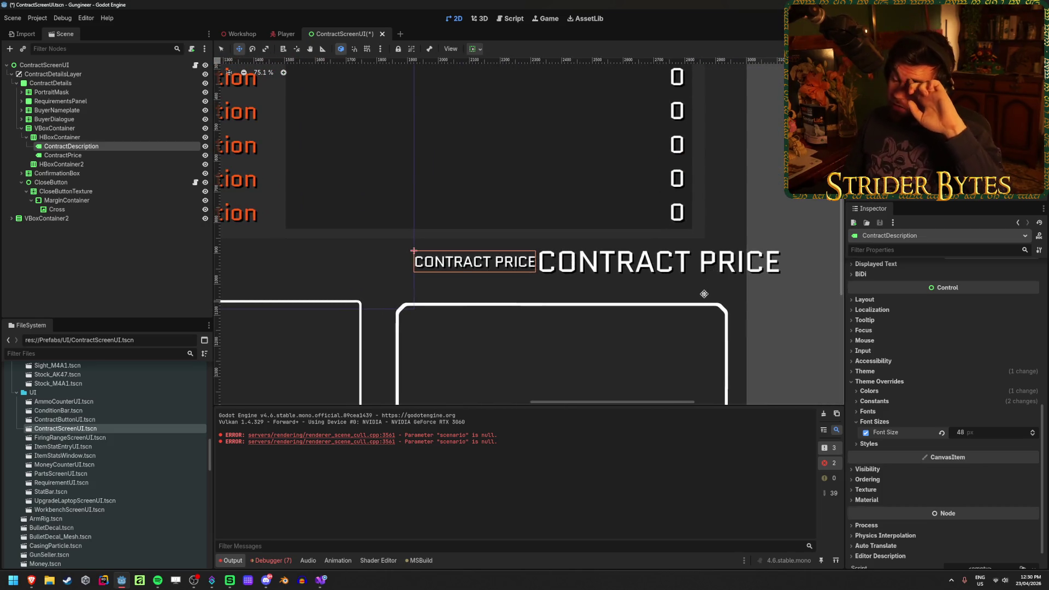
click(674, 268)
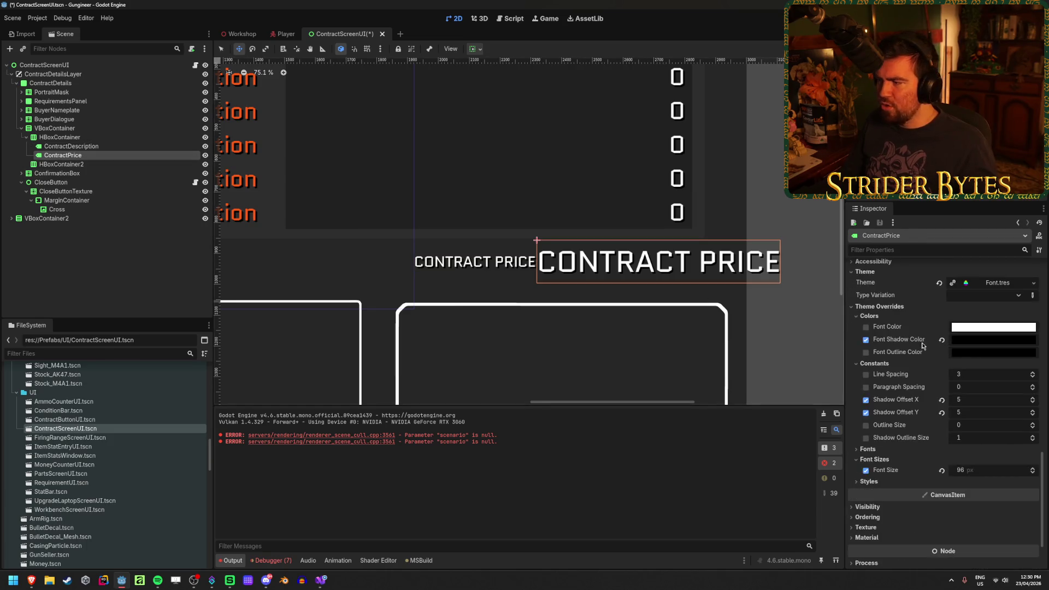
scroll(888, 356, up, 3)
scroll(889, 356, up, 10)
click(954, 291)
key(ctrl+shift+Left)
key(ctrl+shift+Left)
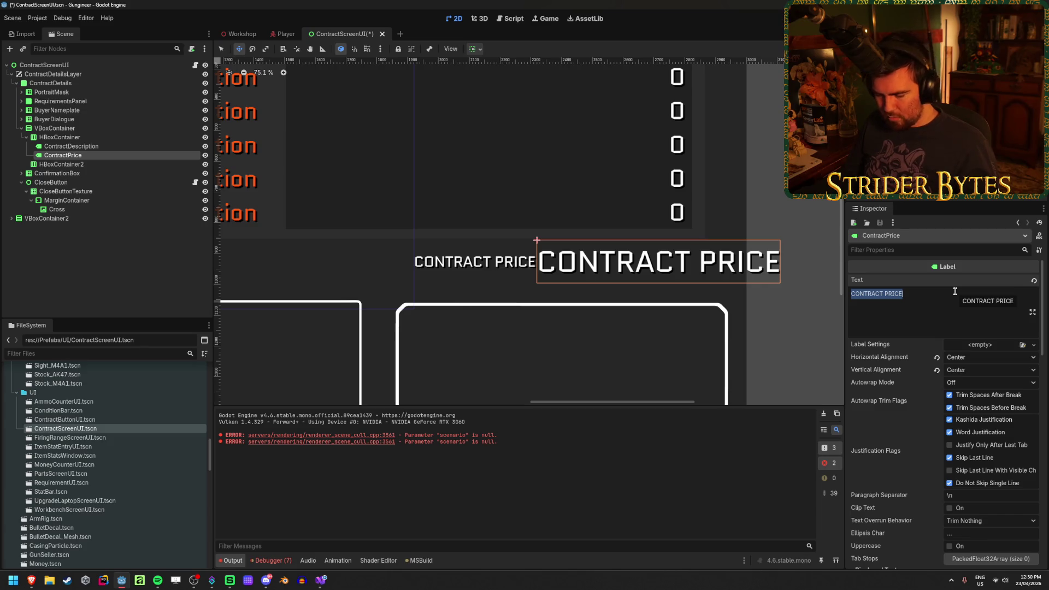
text($1000)
key(ctrl+s)
click(93, 148)
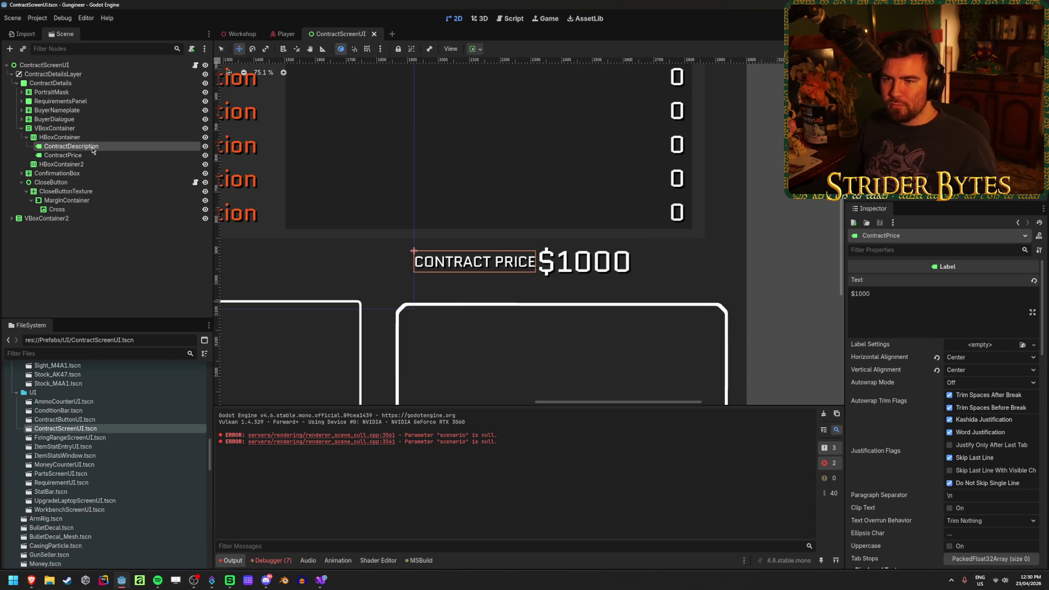
click(99, 139)
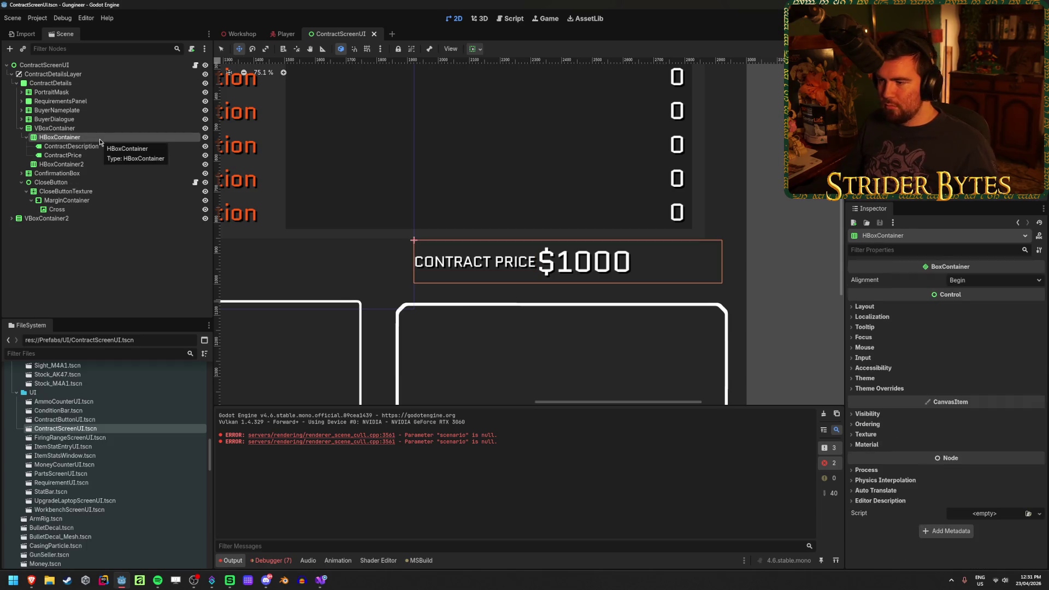
click(99, 148)
click(97, 155)
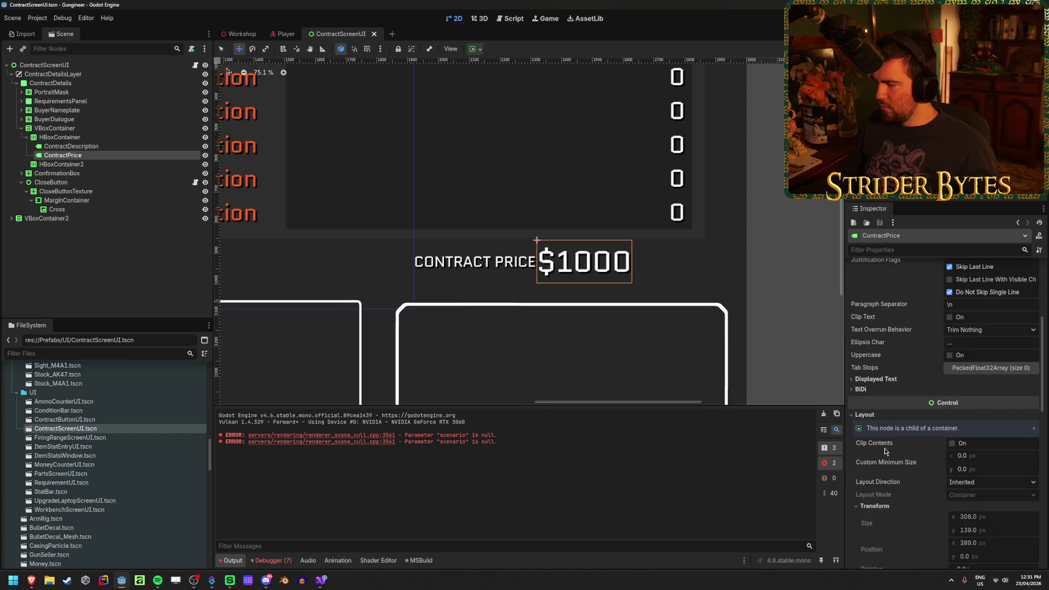
click(472, 49)
click(509, 79)
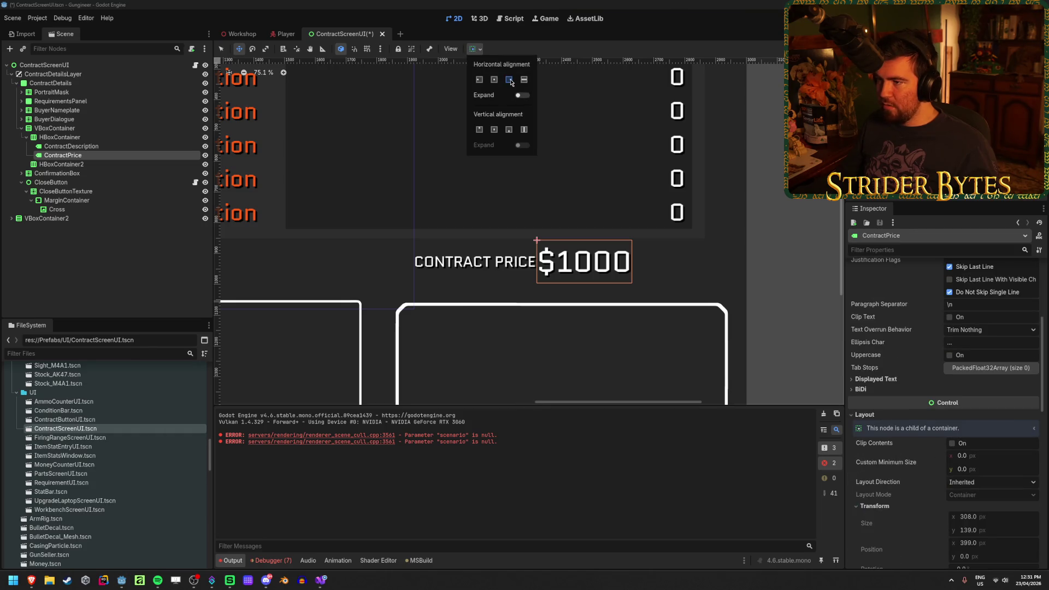
scroll(927, 451, down, 5)
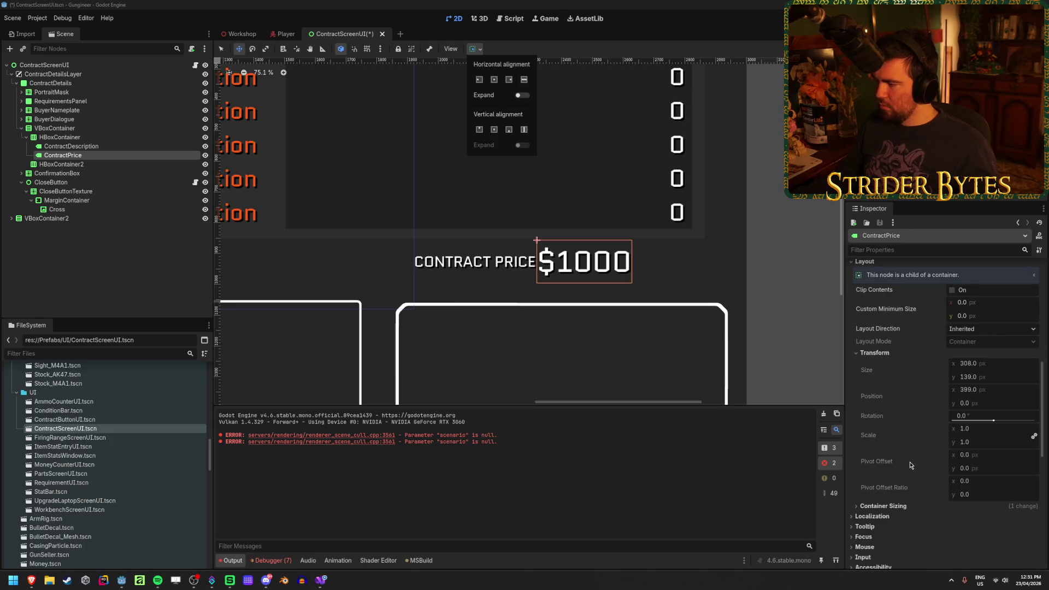
scroll(907, 486, up, 6)
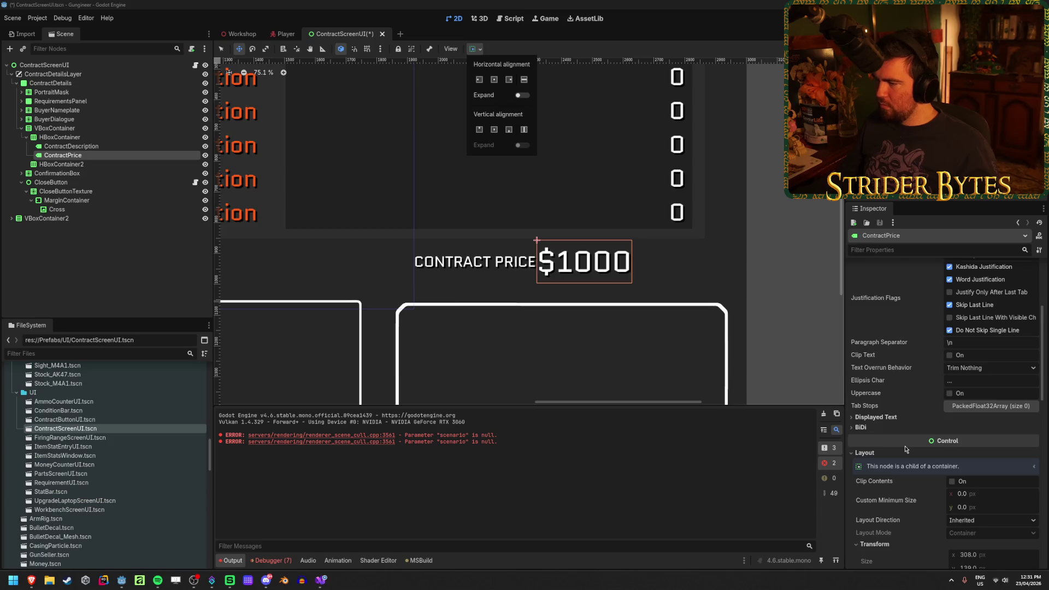
scroll(905, 449, down, 6)
scroll(905, 450, down, 4)
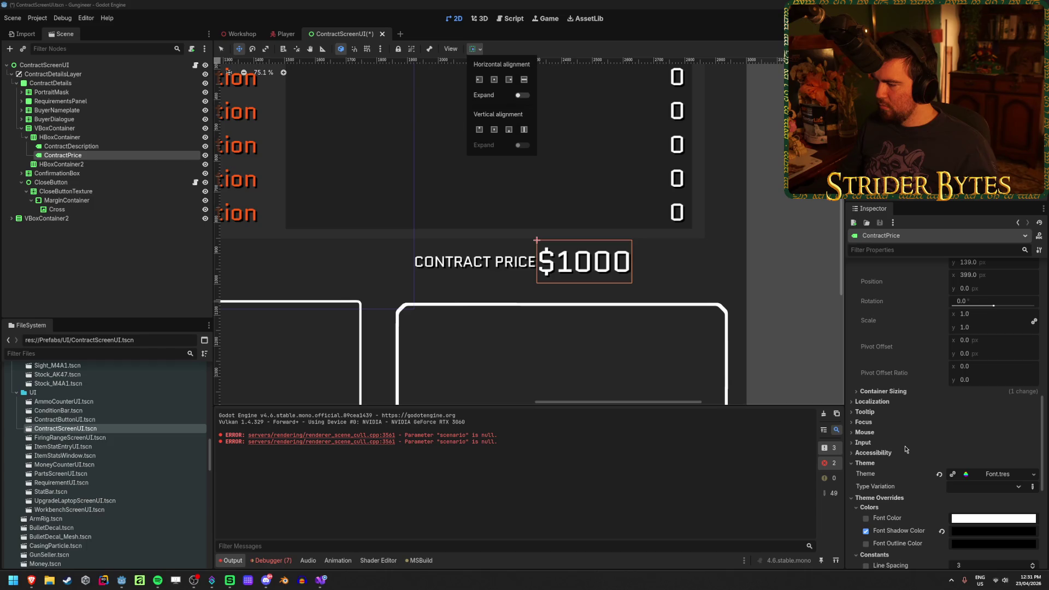
scroll(905, 450, down, 6)
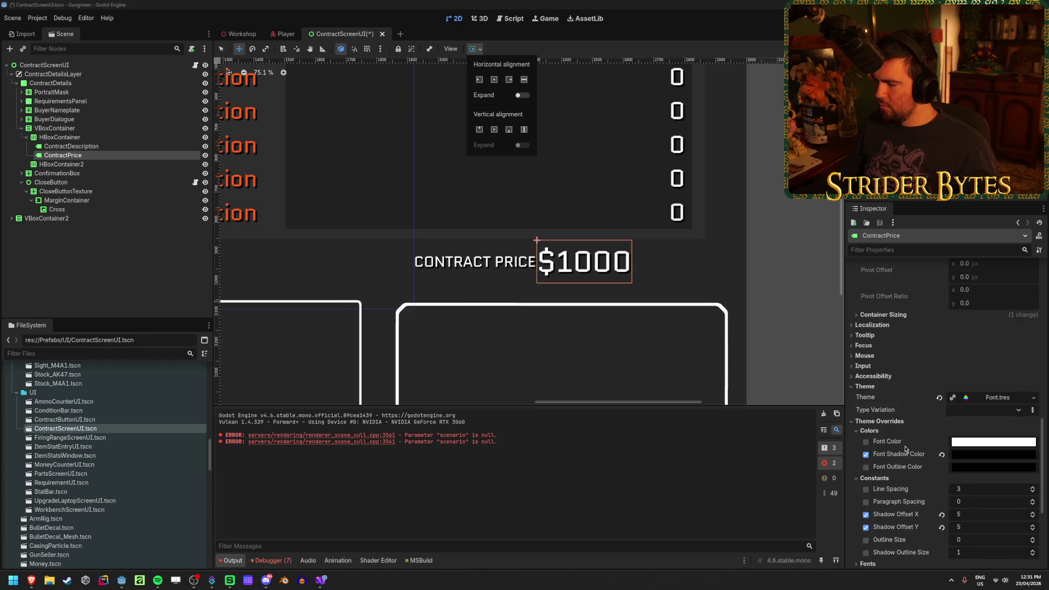
click(80, 139)
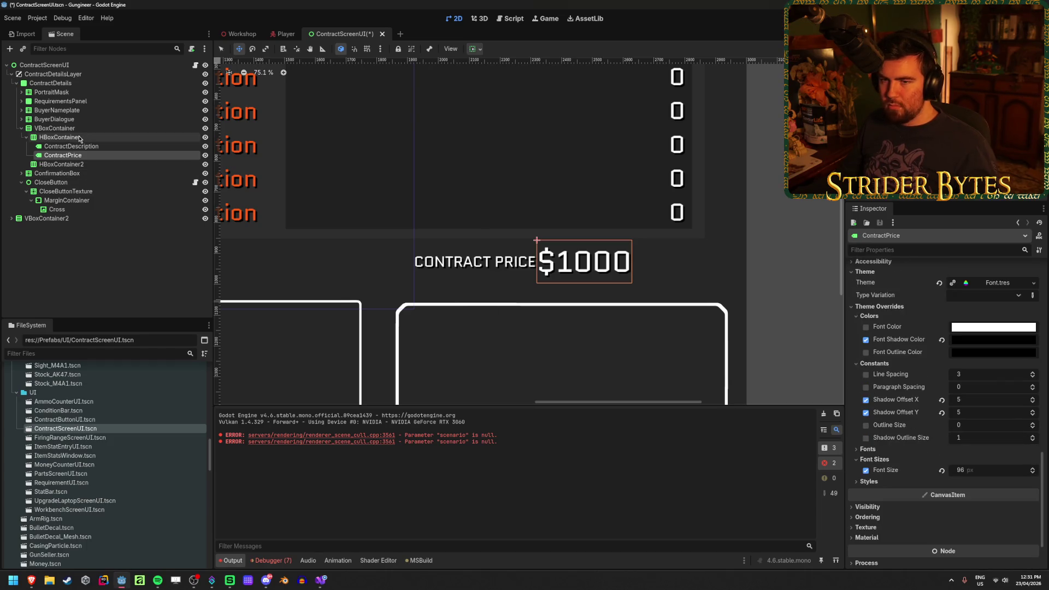
Step: Try the price row HBoxContainer's alignment as Center and End, then return it to Begin
click(80, 139)
click(993, 281)
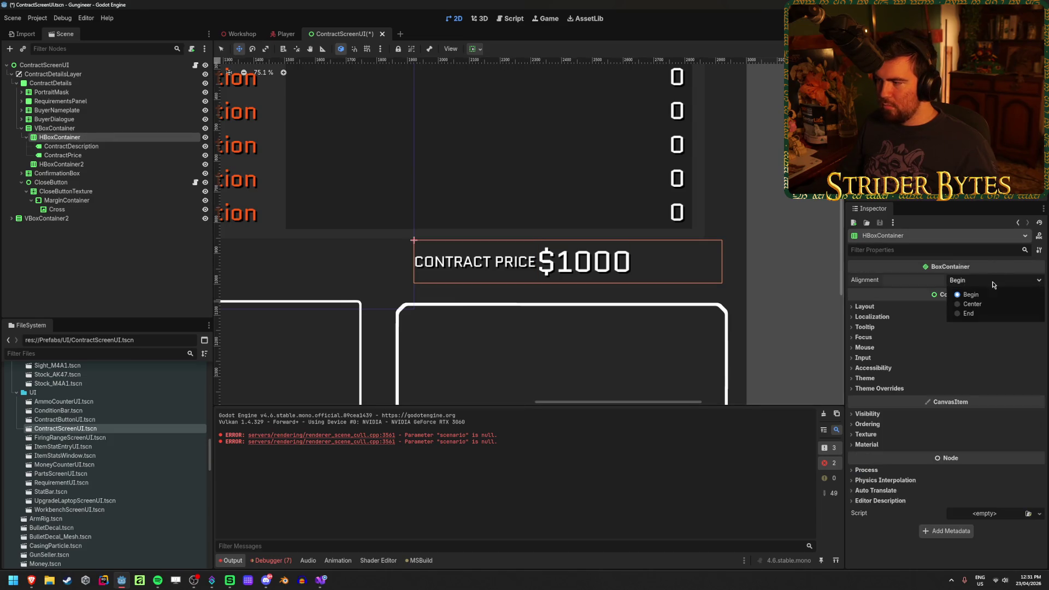
click(986, 304)
click(980, 280)
click(978, 313)
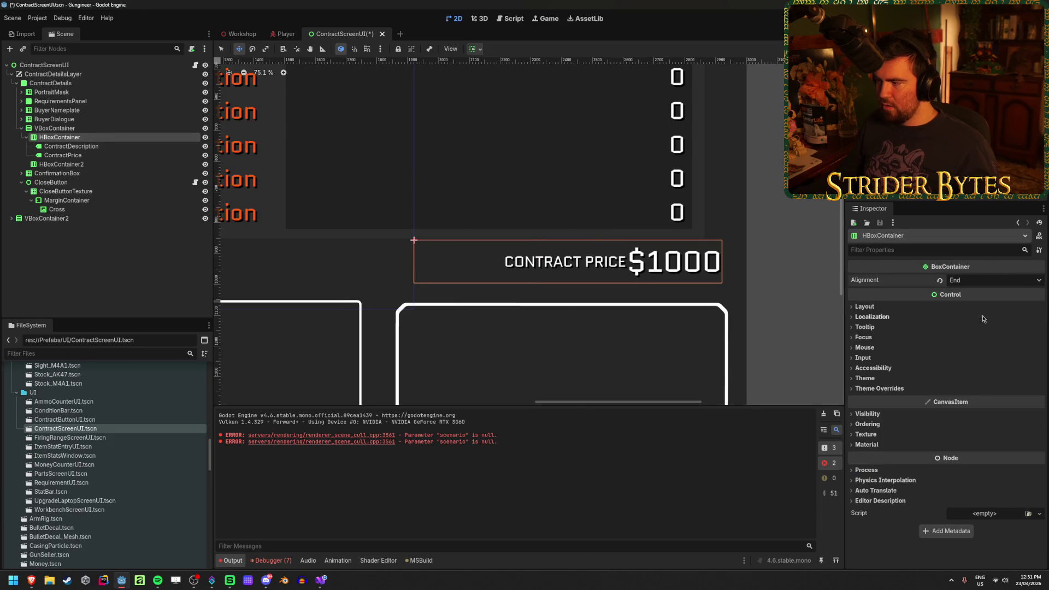
click(975, 294)
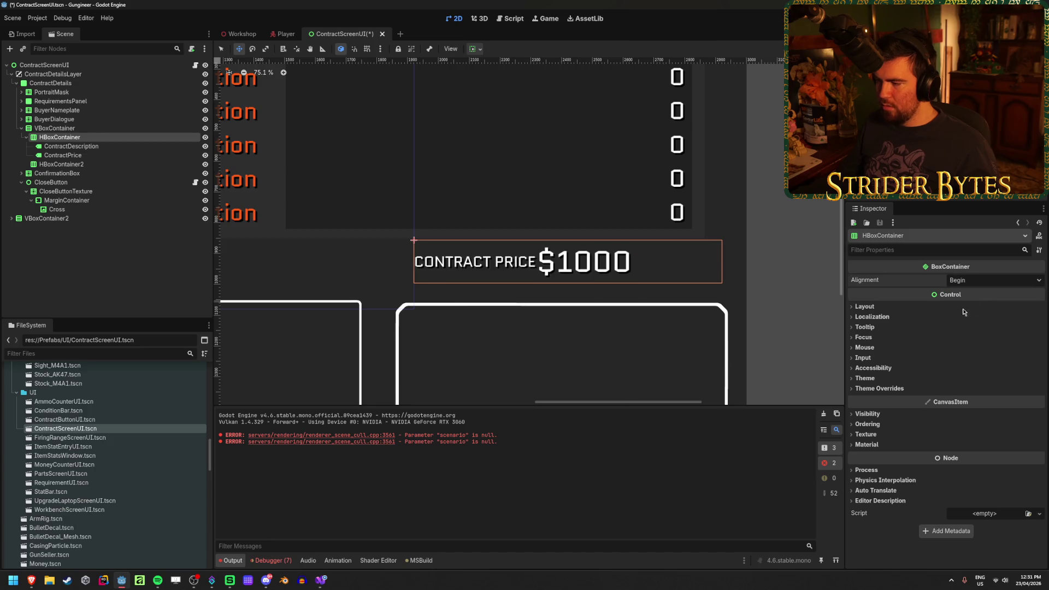
Step: Expand the HBoxContainer's theme override constants and save the scene
click(889, 388)
click(875, 398)
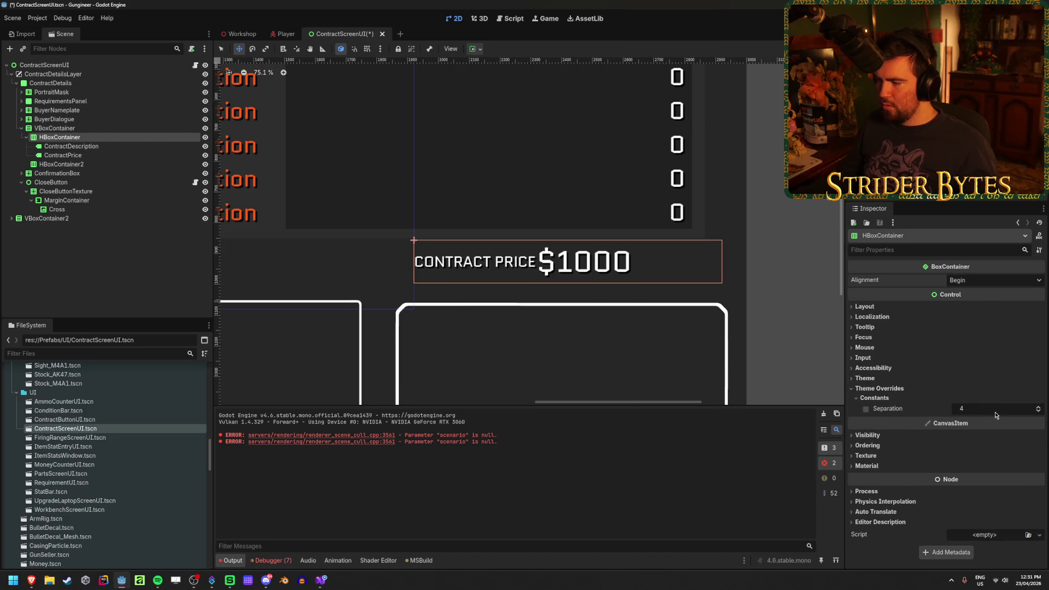
click(875, 397)
click(877, 397)
click(882, 399)
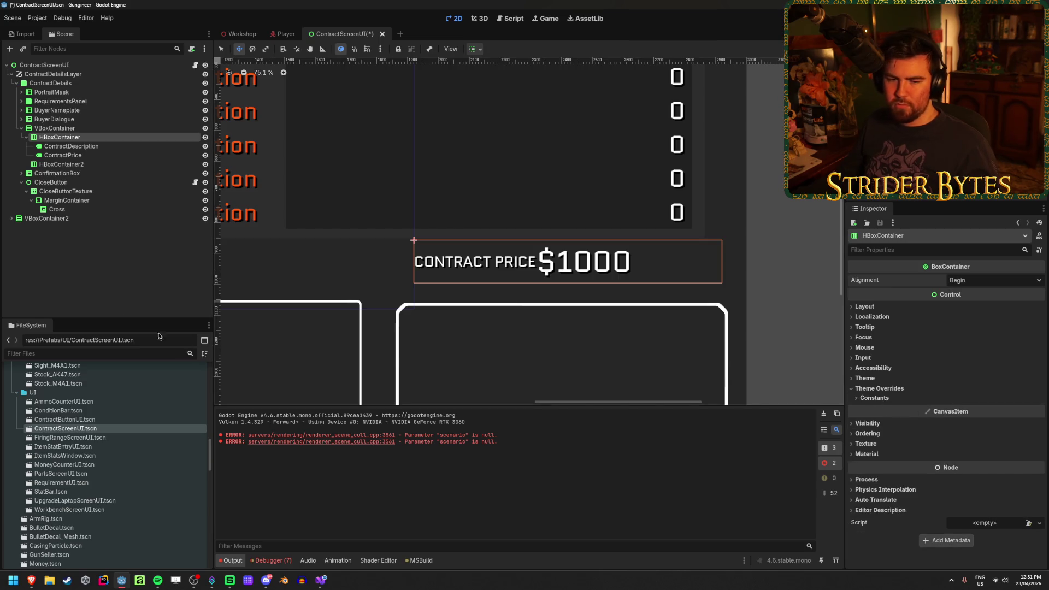
click(160, 287)
key(ctrl+s)
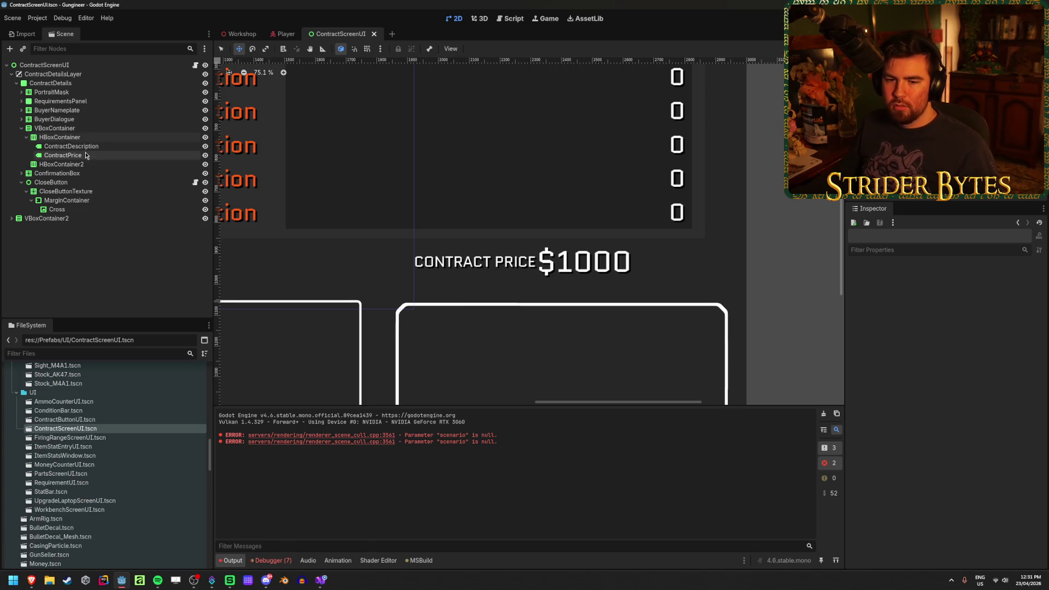
Step: Raise the price row's separation to 260, pushing $1000 to the right
scroll(346, 259, down, 3)
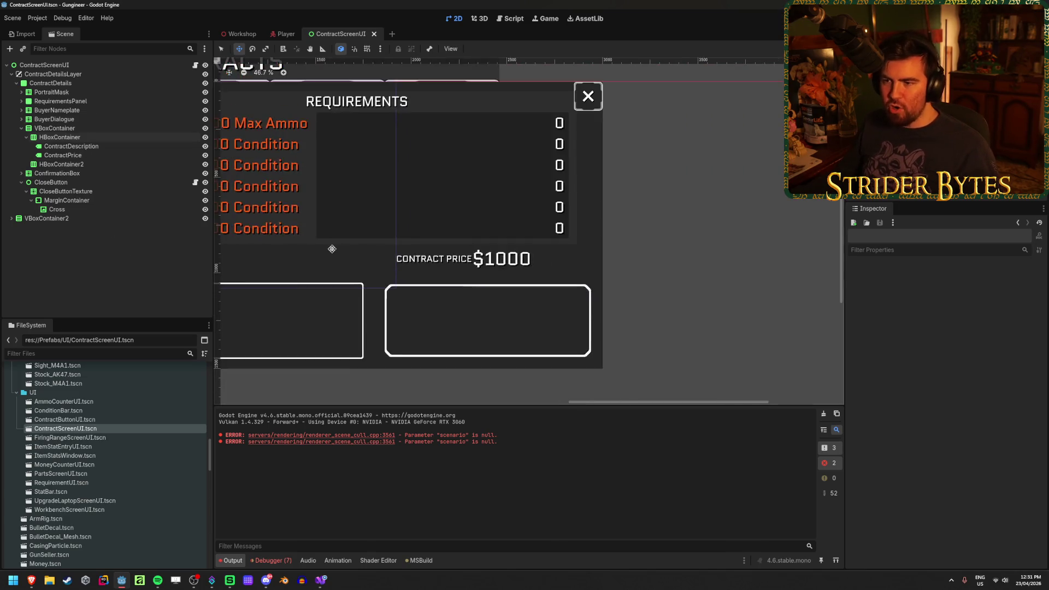
drag(347, 259, 550, 266)
drag(657, 289, 433, 270)
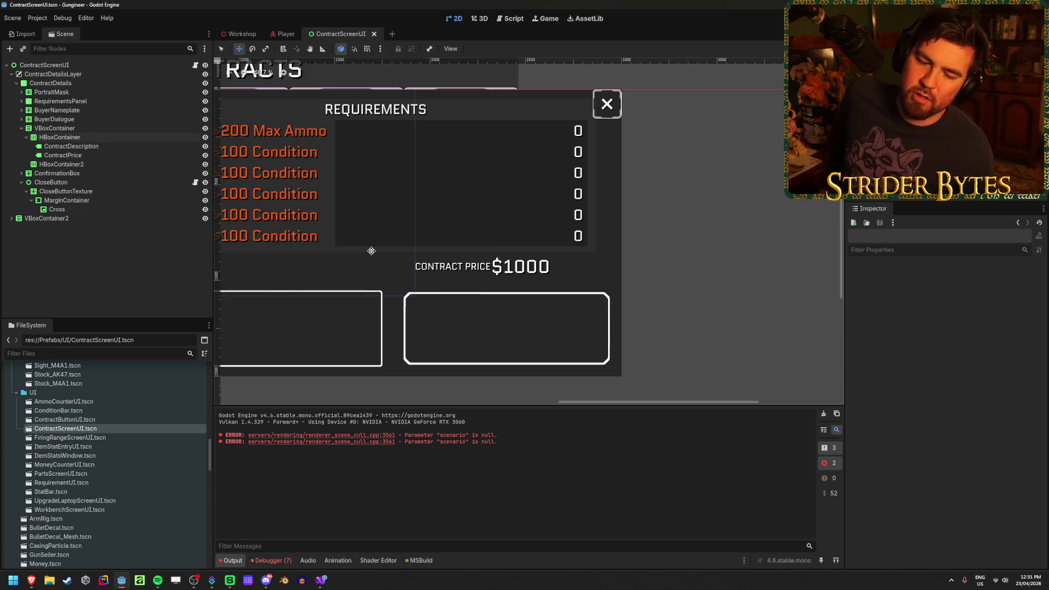
scroll(371, 251, up, 3)
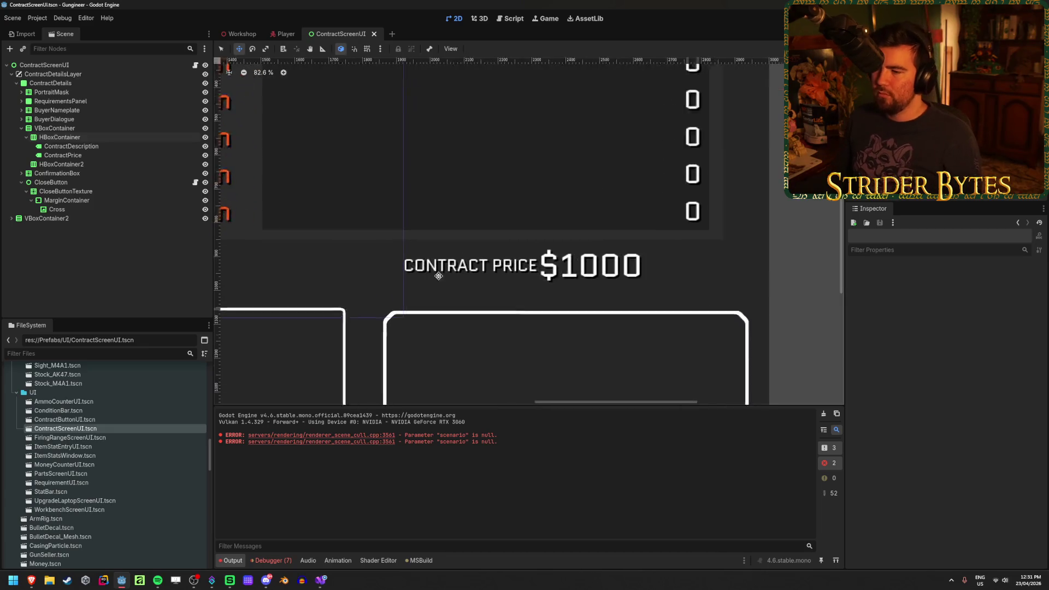
click(82, 137)
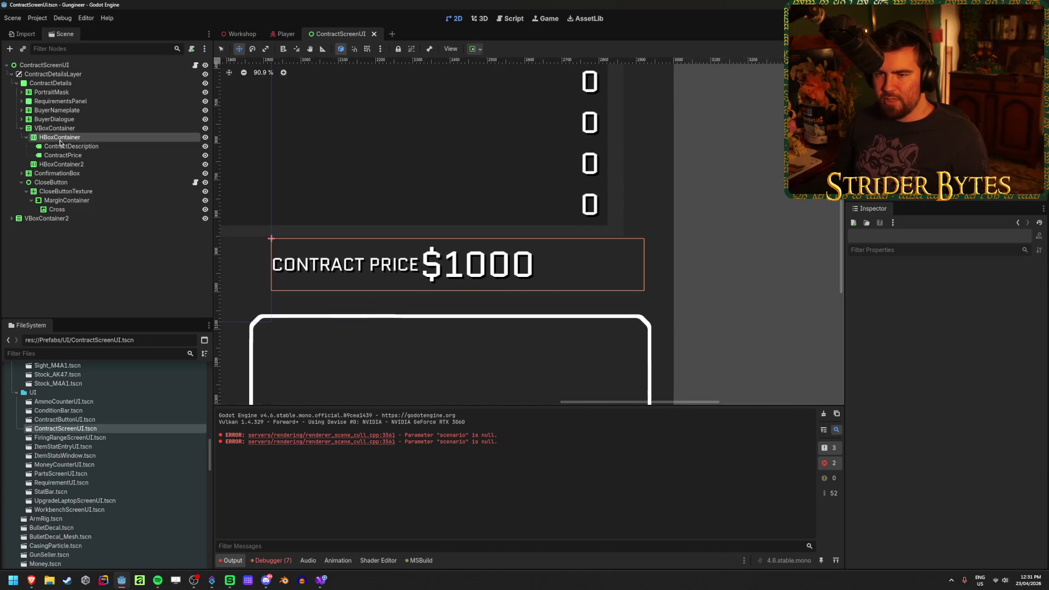
click(875, 398)
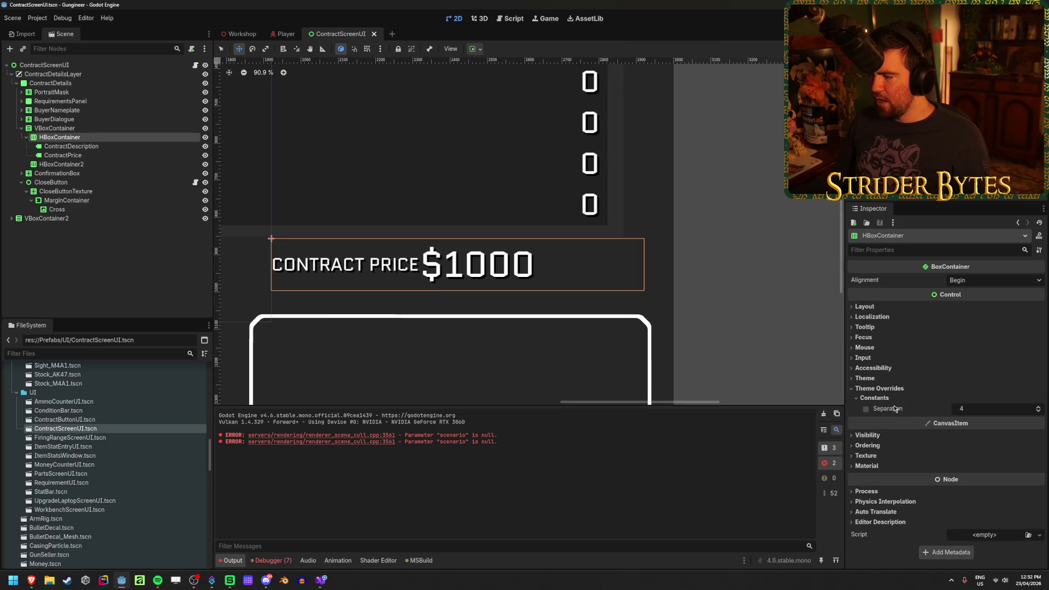
drag(967, 408, 1037, 409)
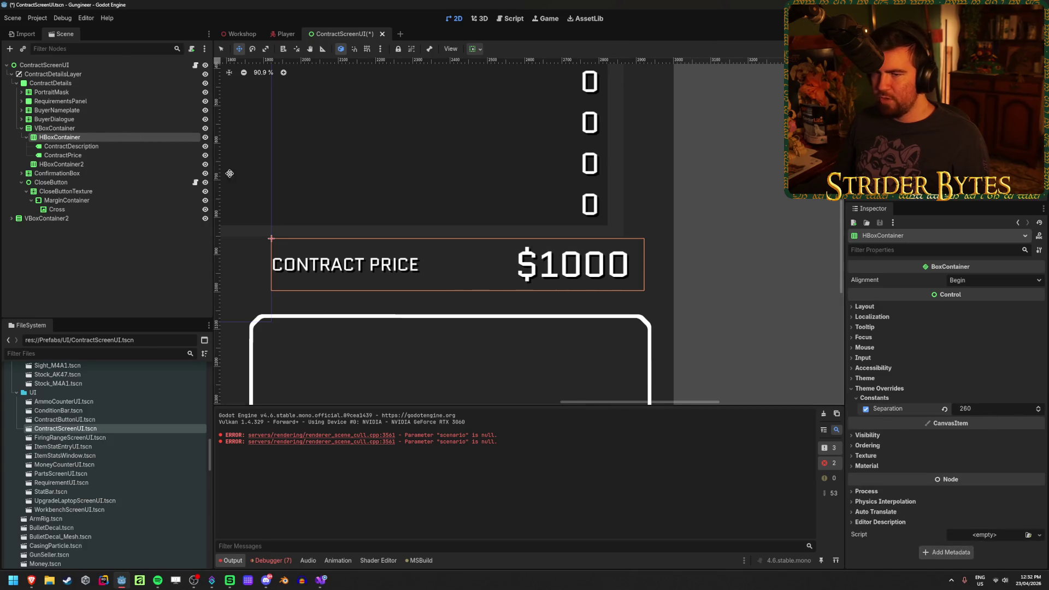
click(103, 156)
scroll(933, 328, up, 10)
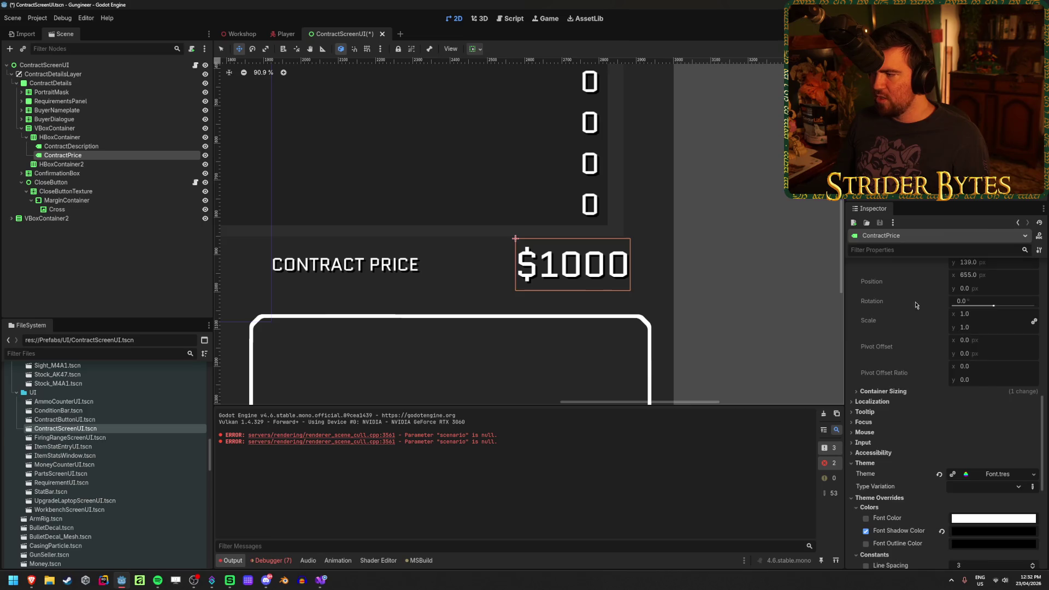
Step: Retype the ContractPrice label's text as $1000 and save the scene
click(962, 301)
key(BackSpace)
text(s)
key(BackSpace)
text(000)
key(ctrl+s)
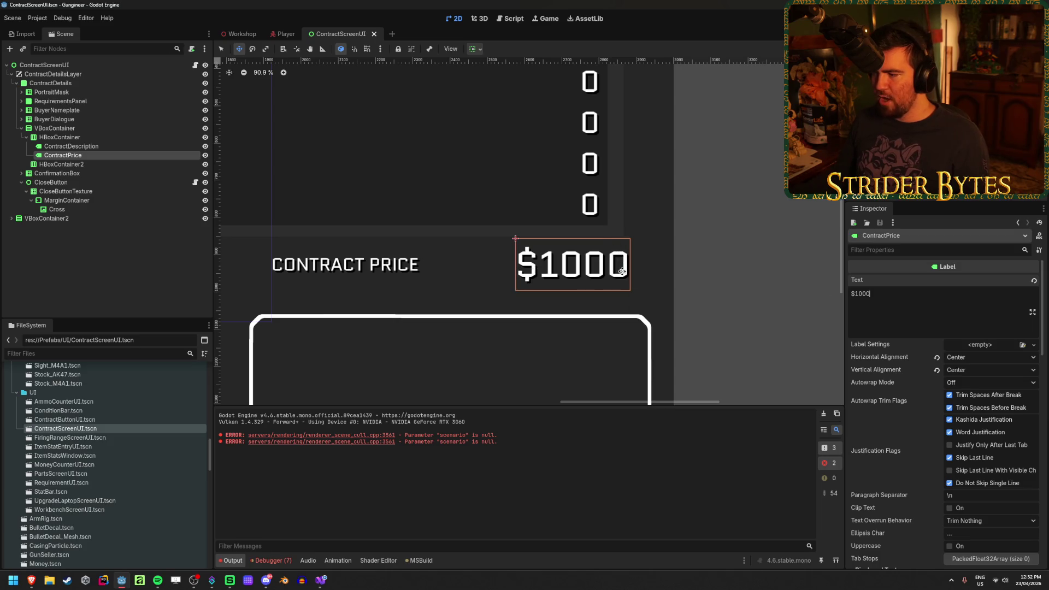
Step: Right-align the price label, keep it vertically centered, and test it with longer text
click(983, 358)
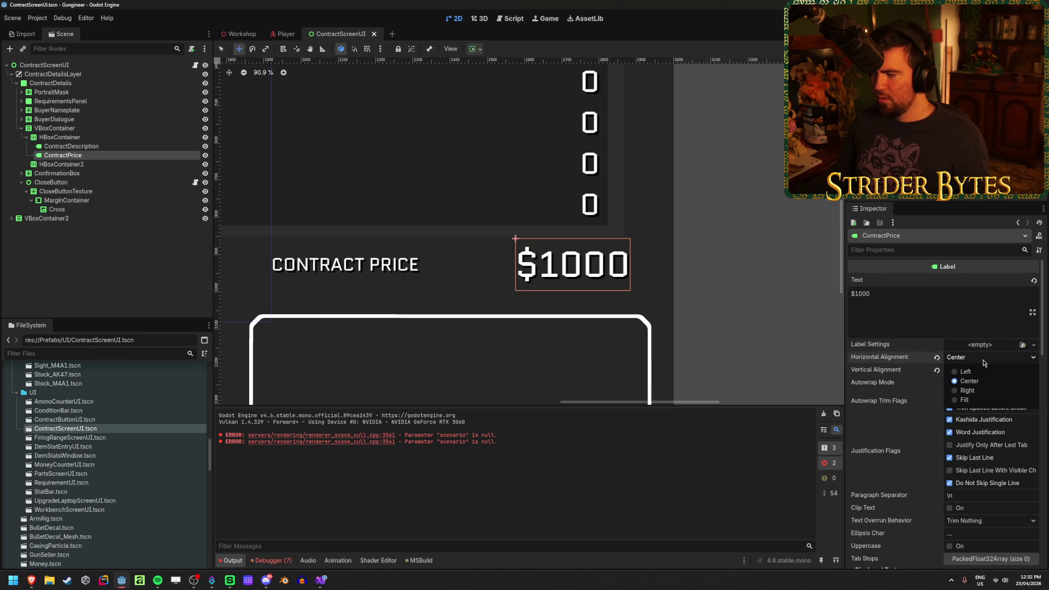
click(966, 390)
click(984, 370)
click(974, 395)
click(948, 303)
key(BackSpace)
key(BackSpace)
text(dasd)
key(BackSpace)
key(BackSpace)
key(BackSpace)
key(BackSpace)
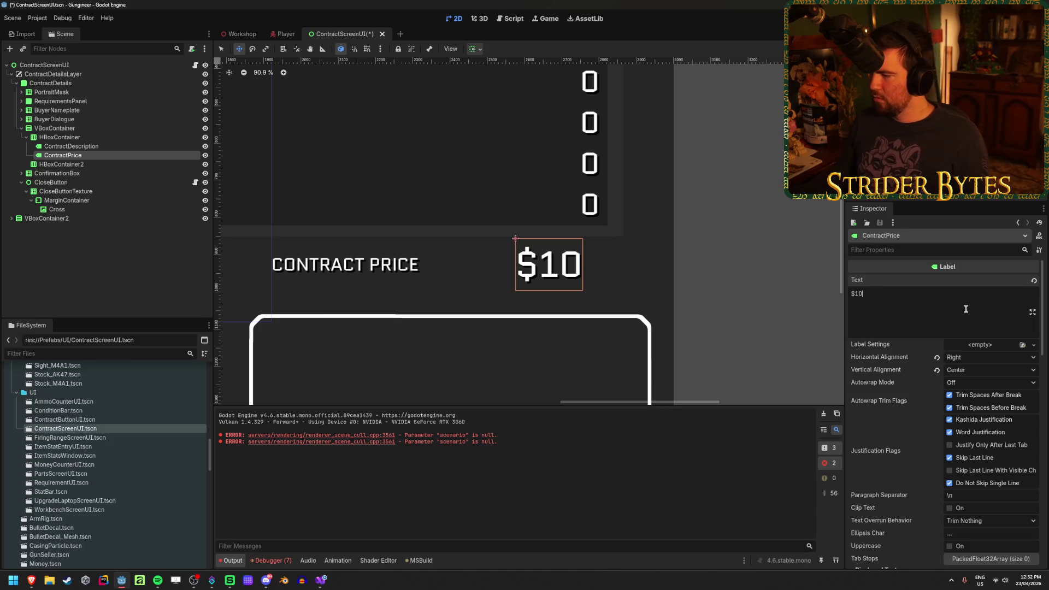
Step: Left-align the price label, restore its text to $1000, and save
click(964, 362)
click(964, 370)
click(921, 299)
text(sdasd)
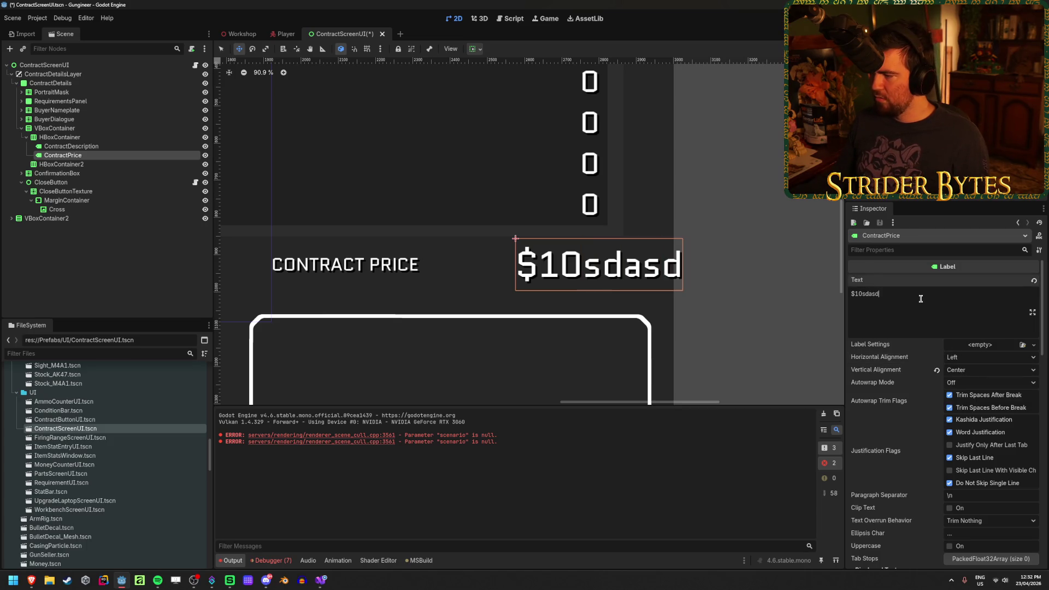
key(BackSpace)
key(BackSpace)
key(BackSpace)
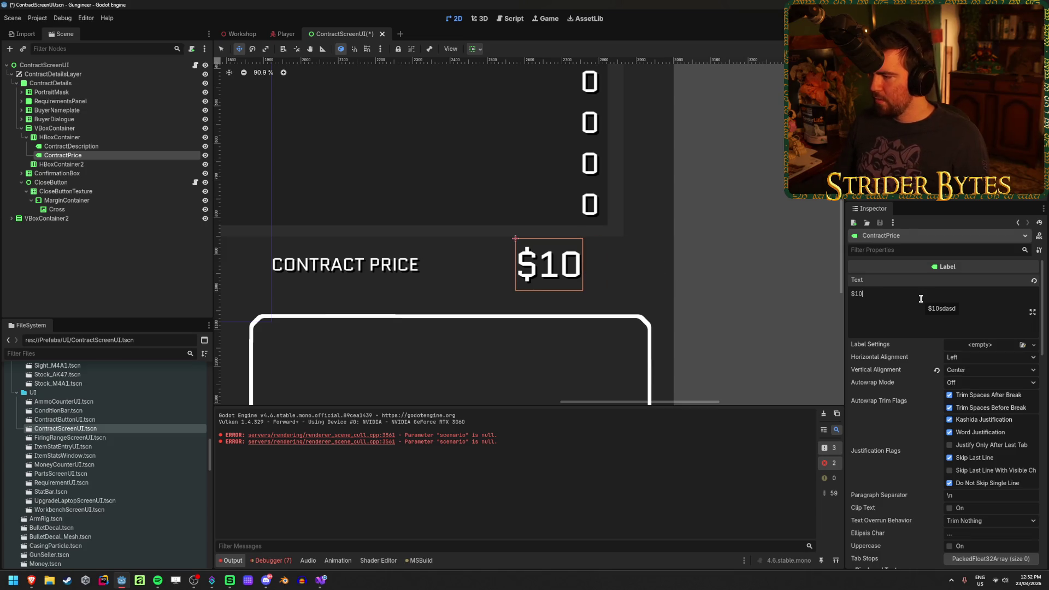
text(00)
key(ctrl+s)
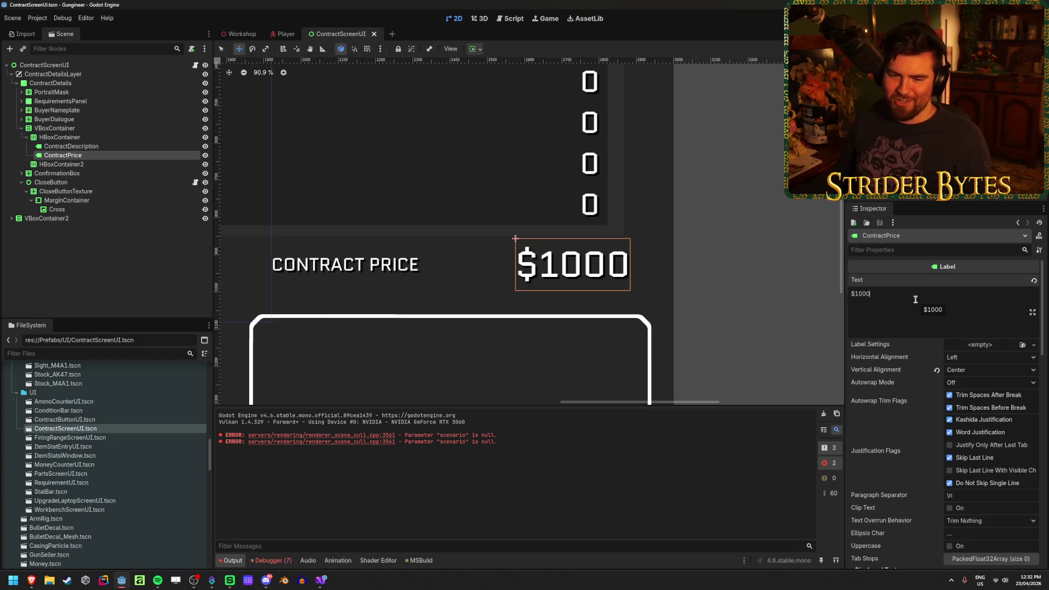
click(439, 257)
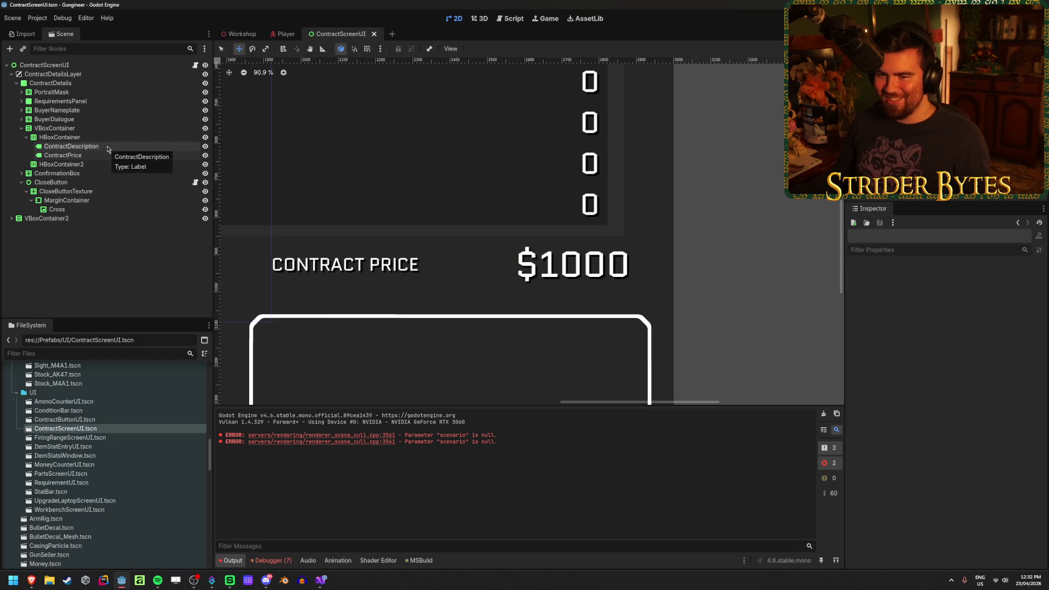
Step: Set the ContractDescription label's text to 'Contract Price:' and save the scene
click(101, 153)
click(93, 146)
click(82, 155)
click(76, 148)
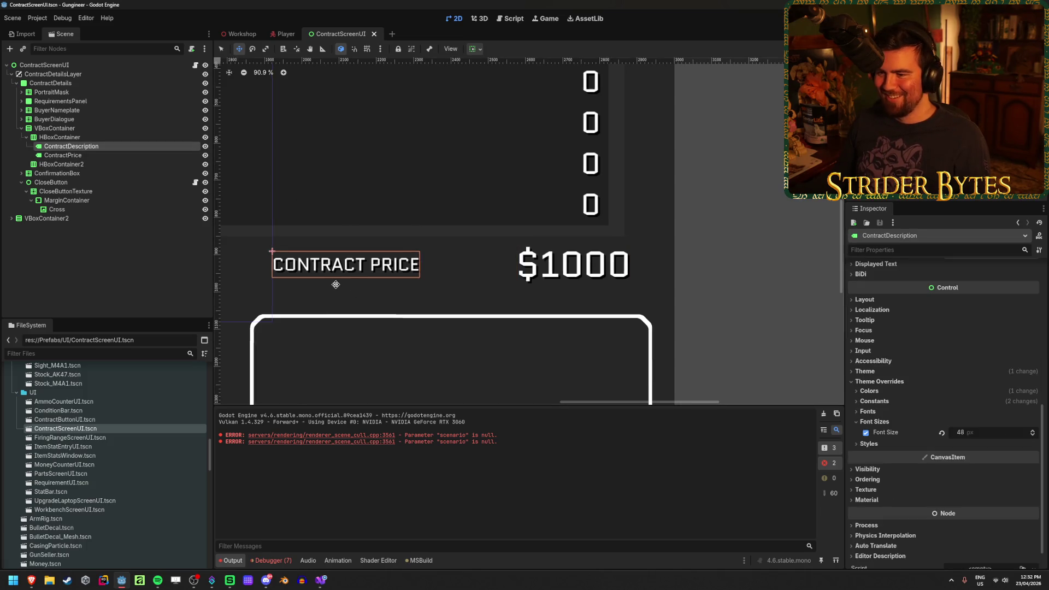
drag(333, 284, 383, 283)
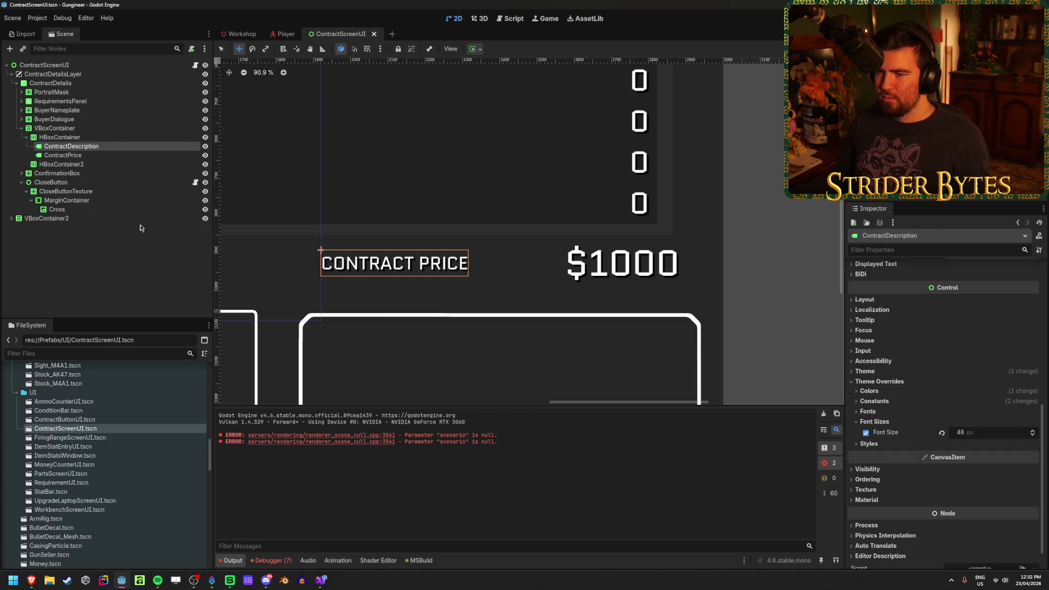
scroll(446, 263, down, 4)
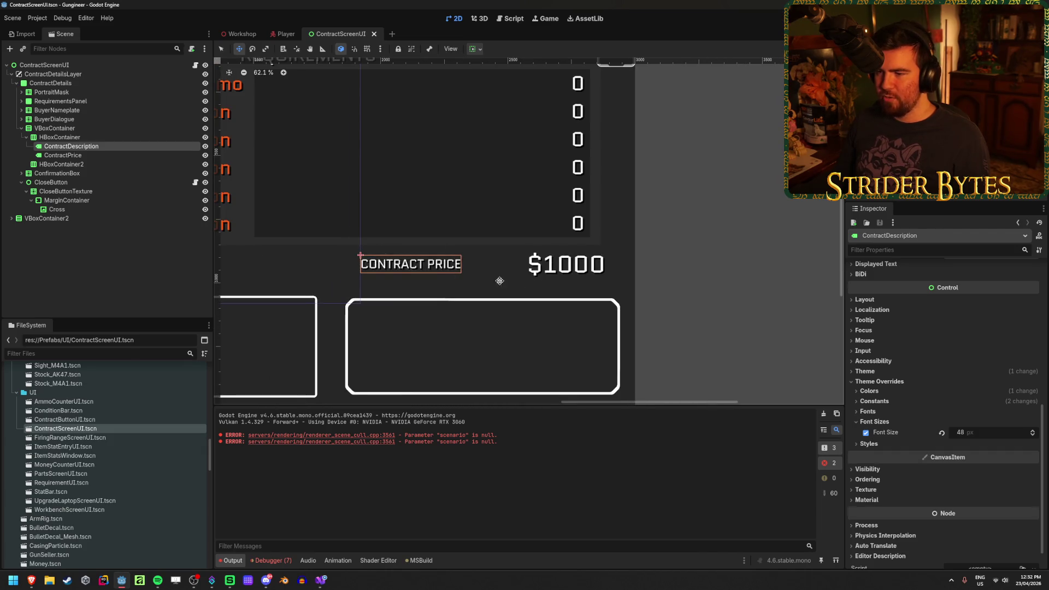
scroll(928, 355, up, 5)
drag(902, 293, 850, 295)
text(on)
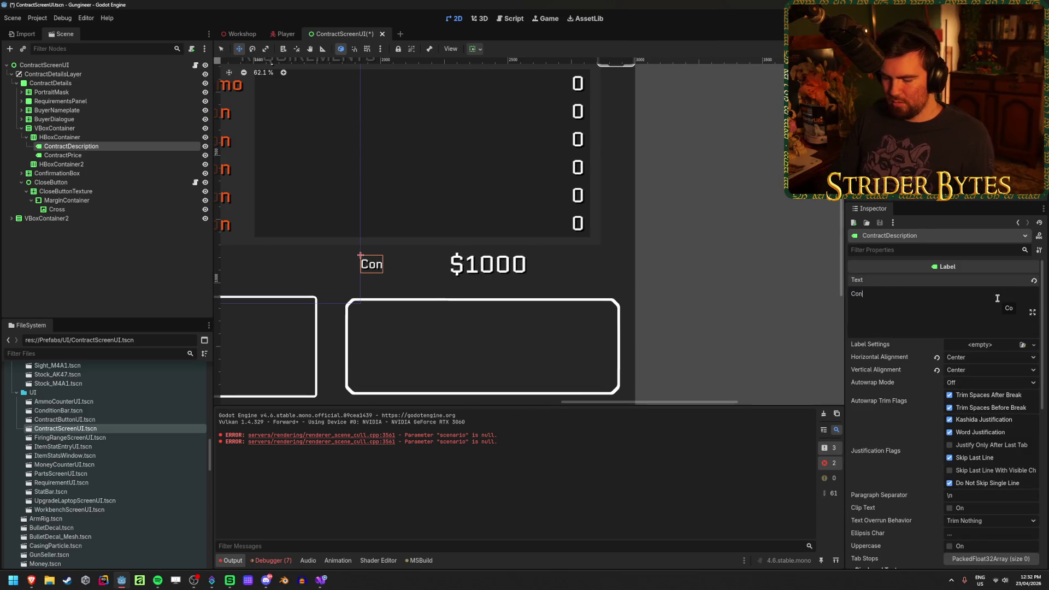
text(tract Price:)
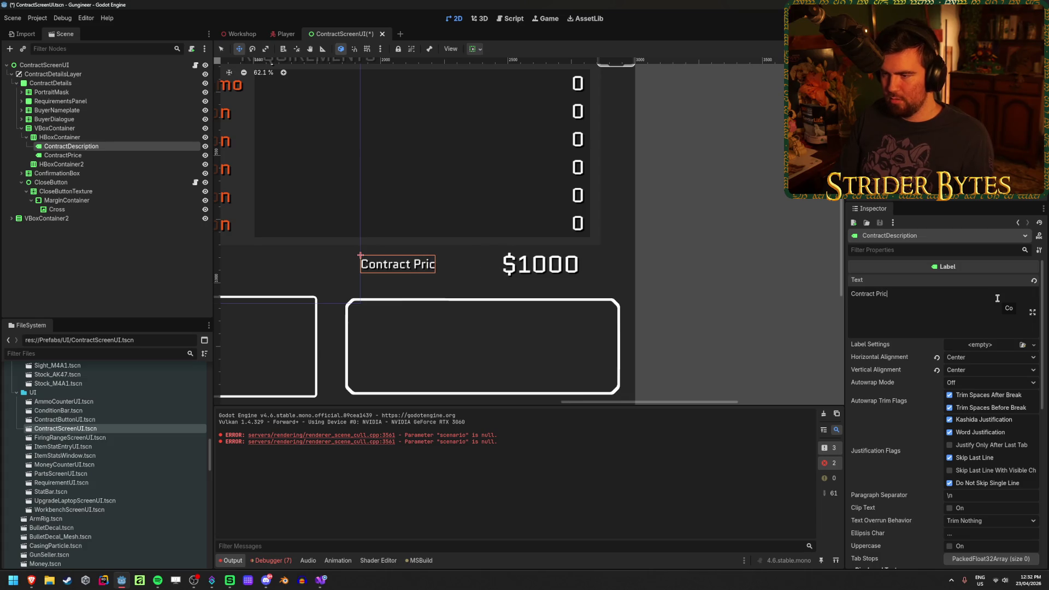
key(ctrl+s)
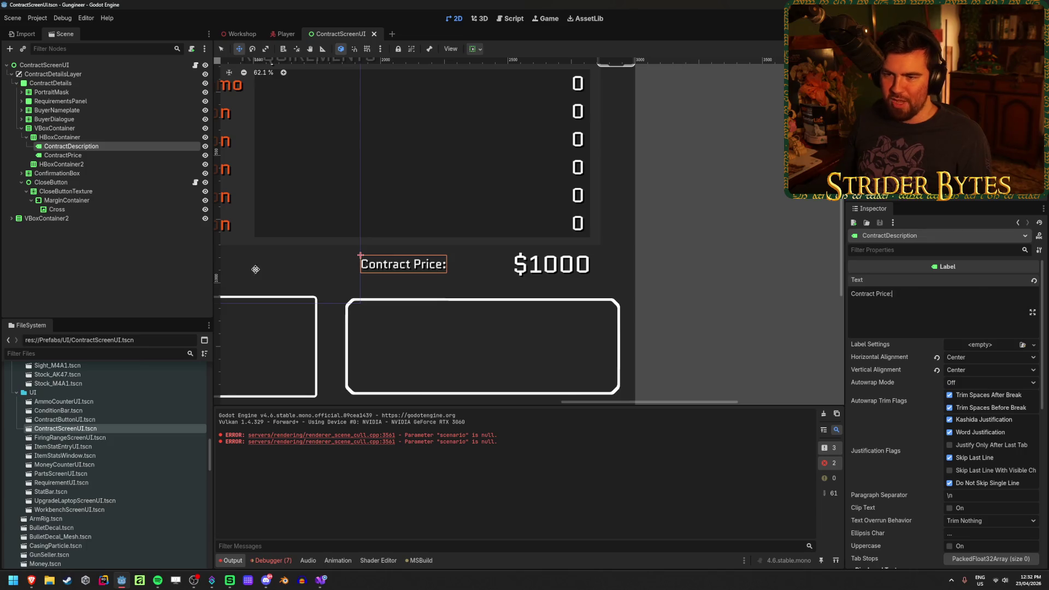
Step: Switch to the Workshop scene to preview the contract screen in 3D
click(84, 153)
click(82, 146)
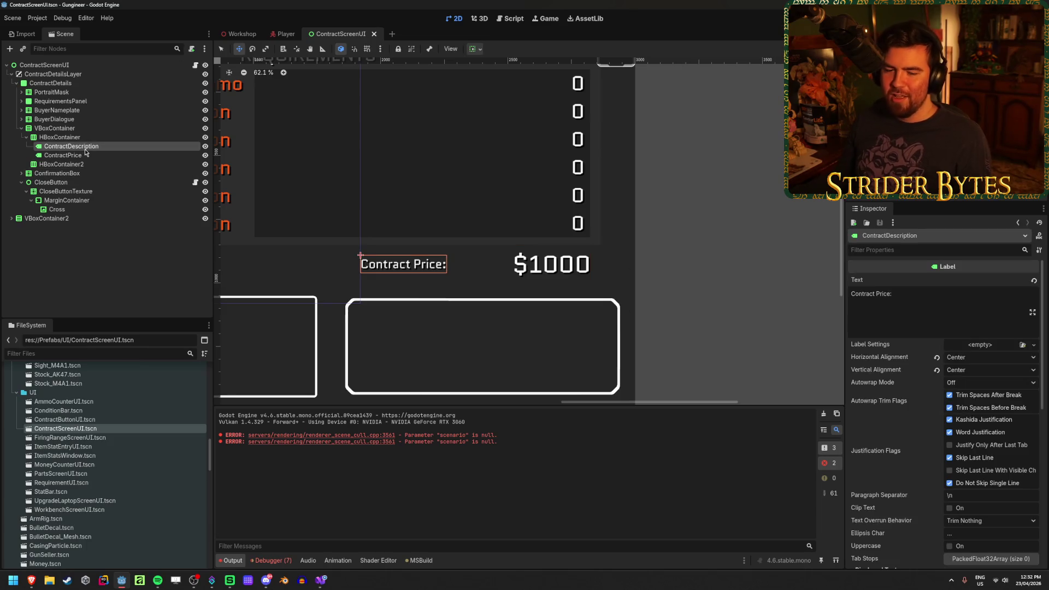
click(234, 35)
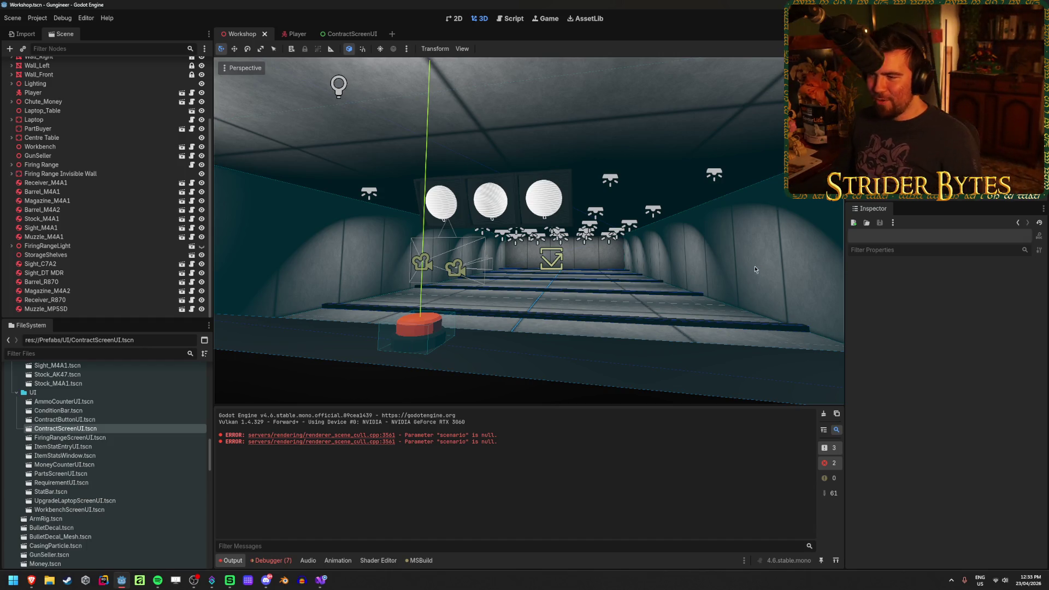
Step: Fly around the Workshop room, clear the Output log, save, and return to ContractScreenUI
drag(687, 261, 517, 237)
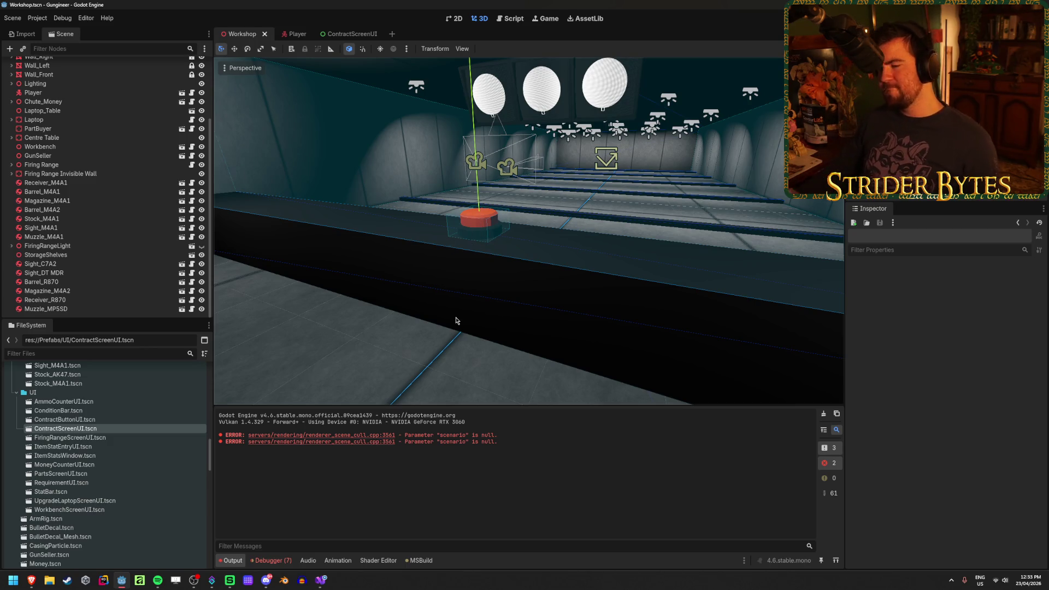
click(823, 416)
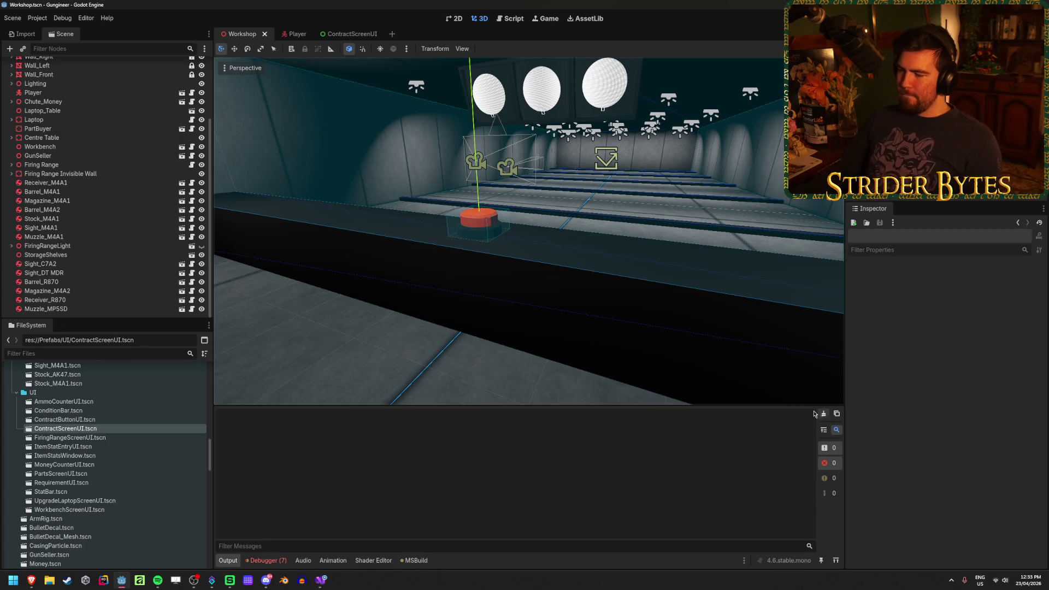
click(420, 265)
click(320, 265)
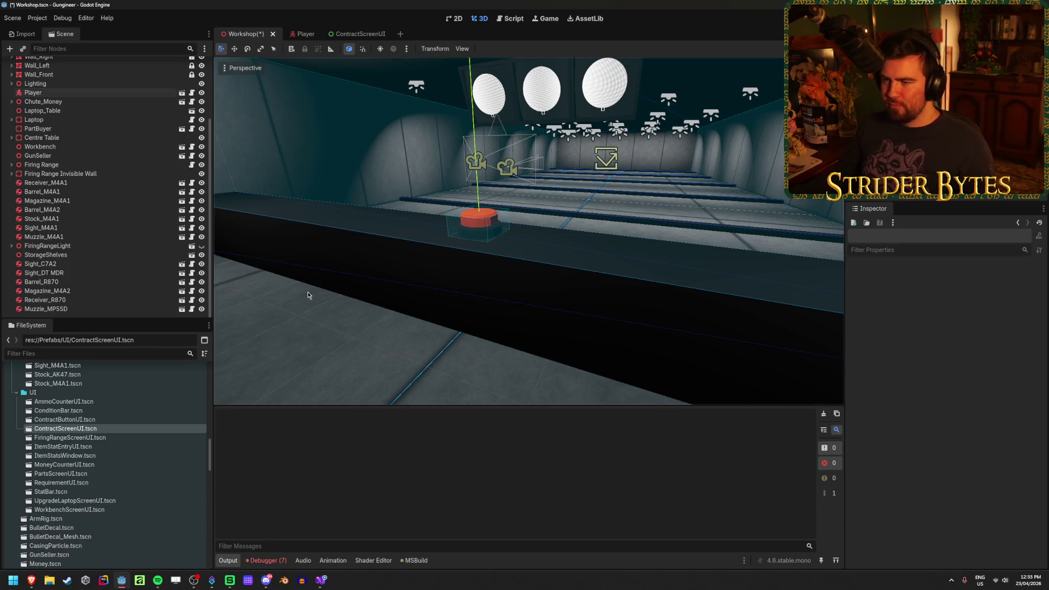
key(ctrl+s)
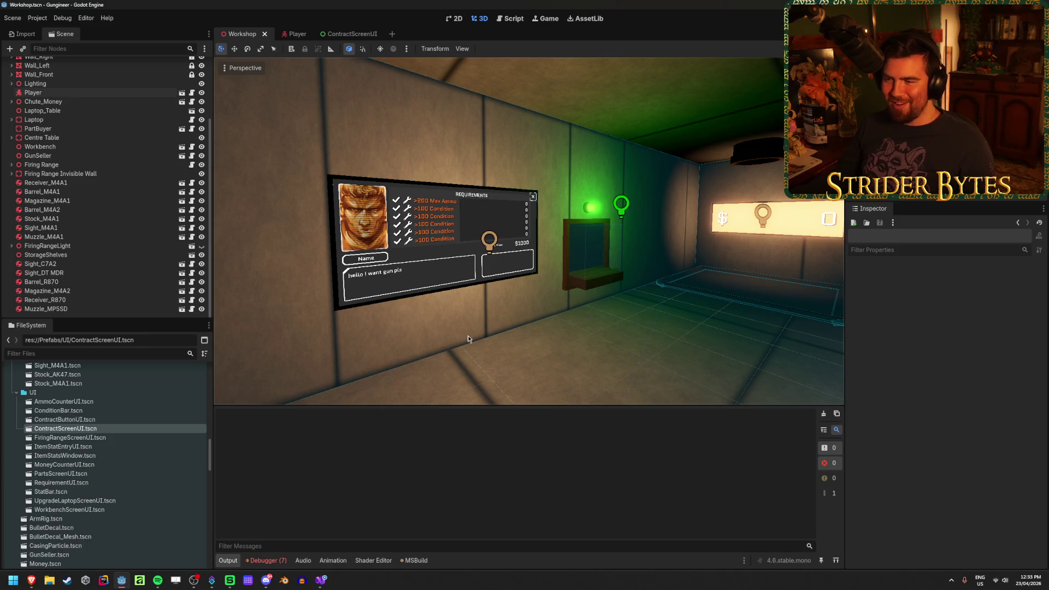
click(335, 33)
scroll(515, 275, up, 3)
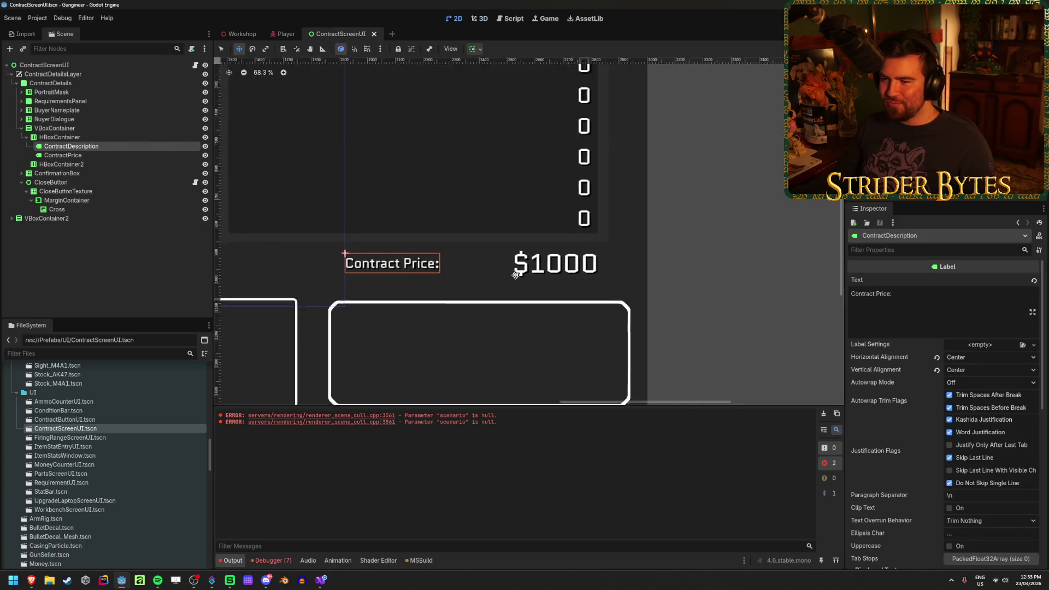
Step: Copy the Contract Price: and $1000 labels and paste them into HBoxContainer2
click(146, 294)
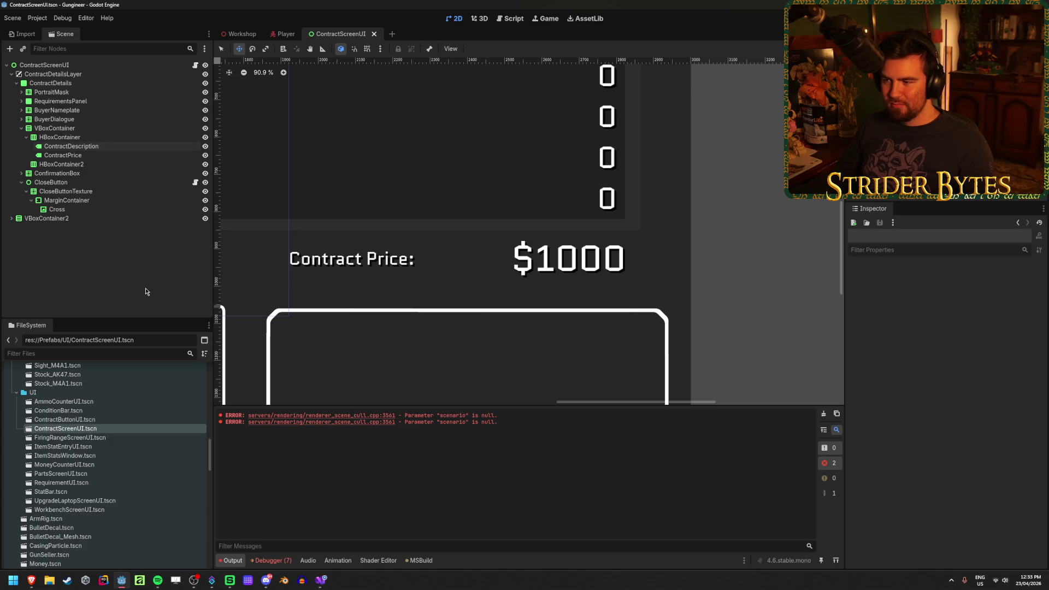
click(70, 164)
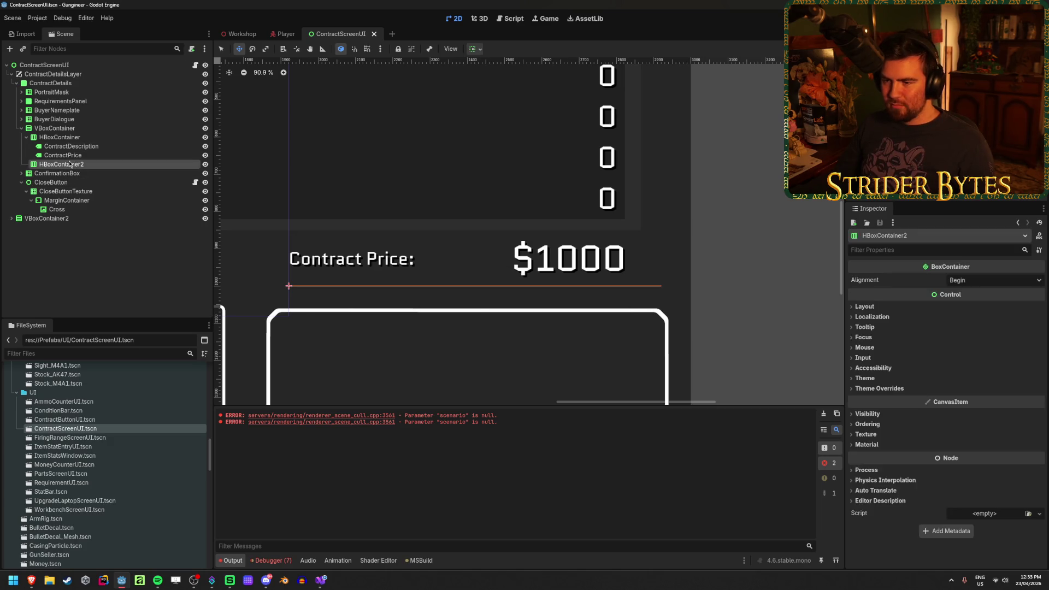
click(71, 147)
shift+click(80, 156)
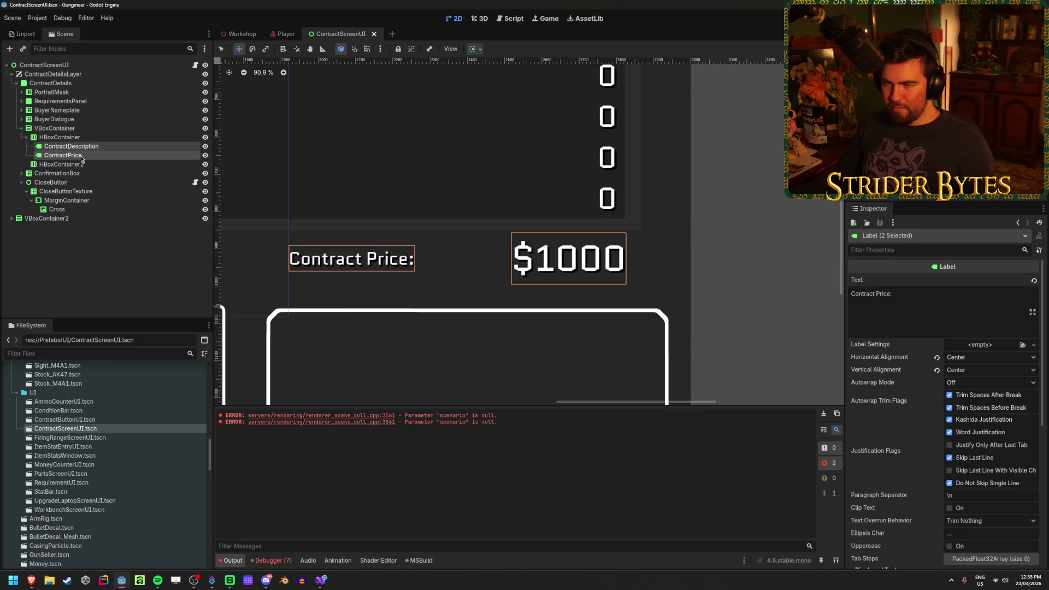
key(ctrl+c)
click(107, 163)
key(ctrl+v)
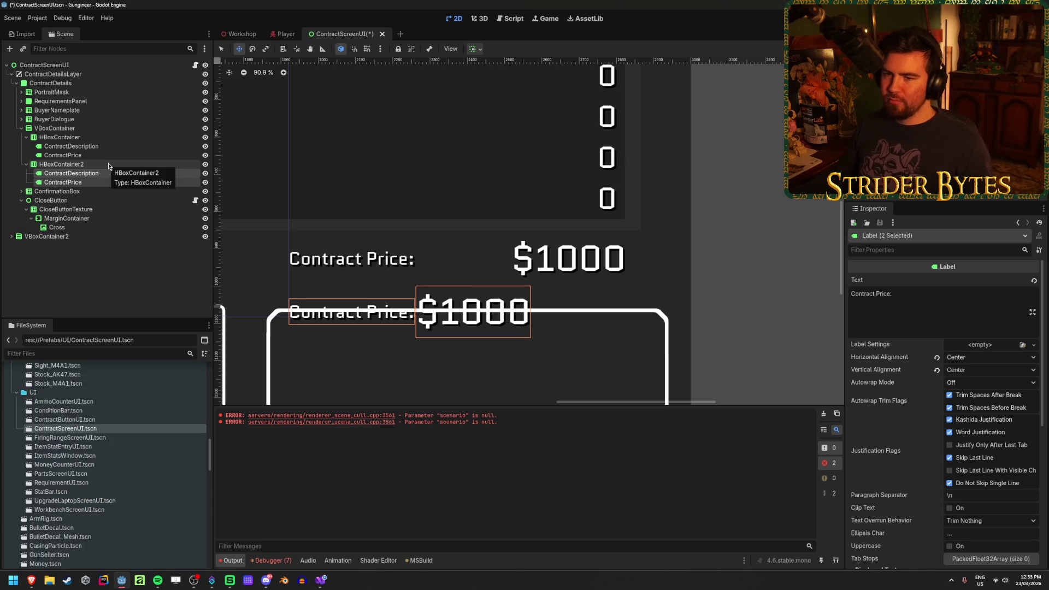
Step: Compare the pasted labels in the second row with the originals in the upper row
double_click(102, 174)
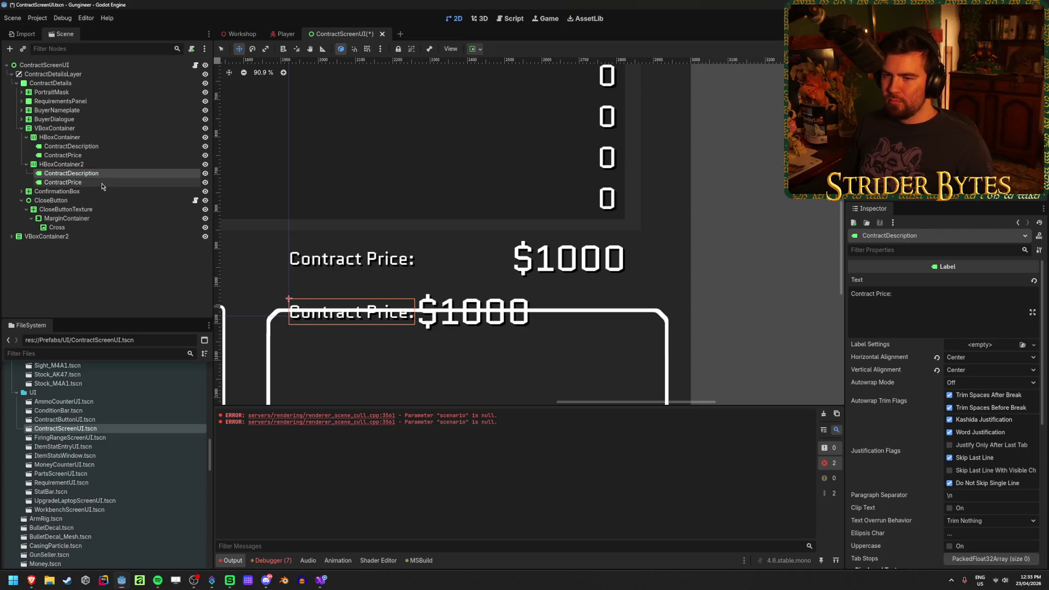
click(100, 164)
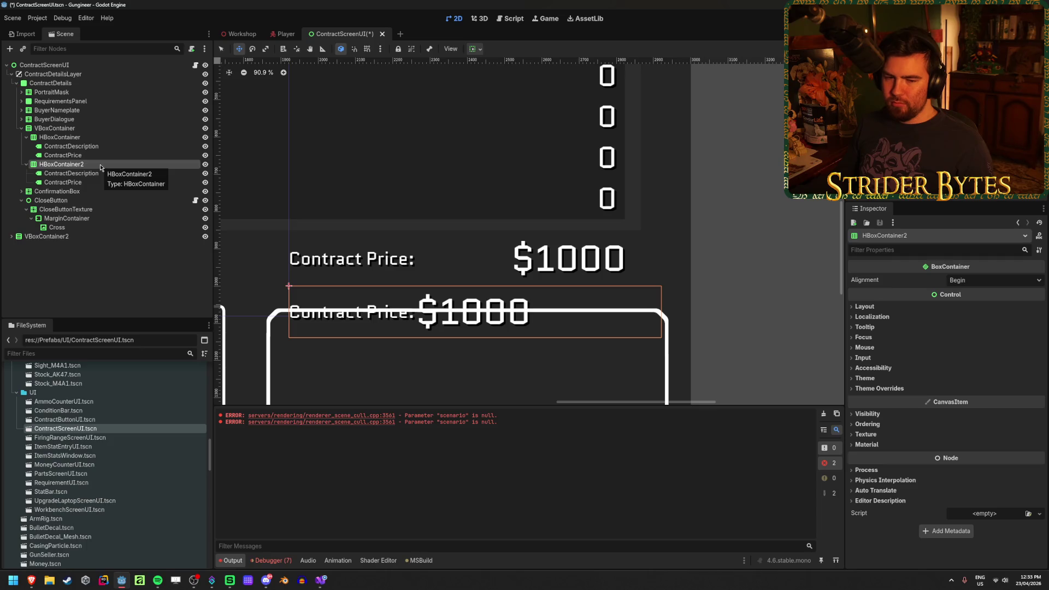
click(70, 137)
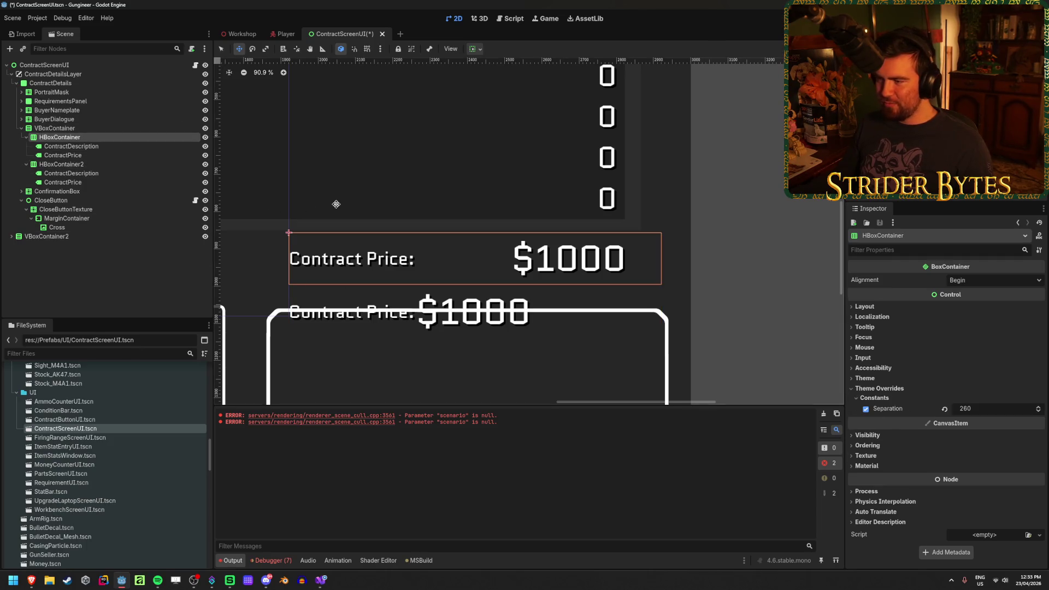
click(93, 146)
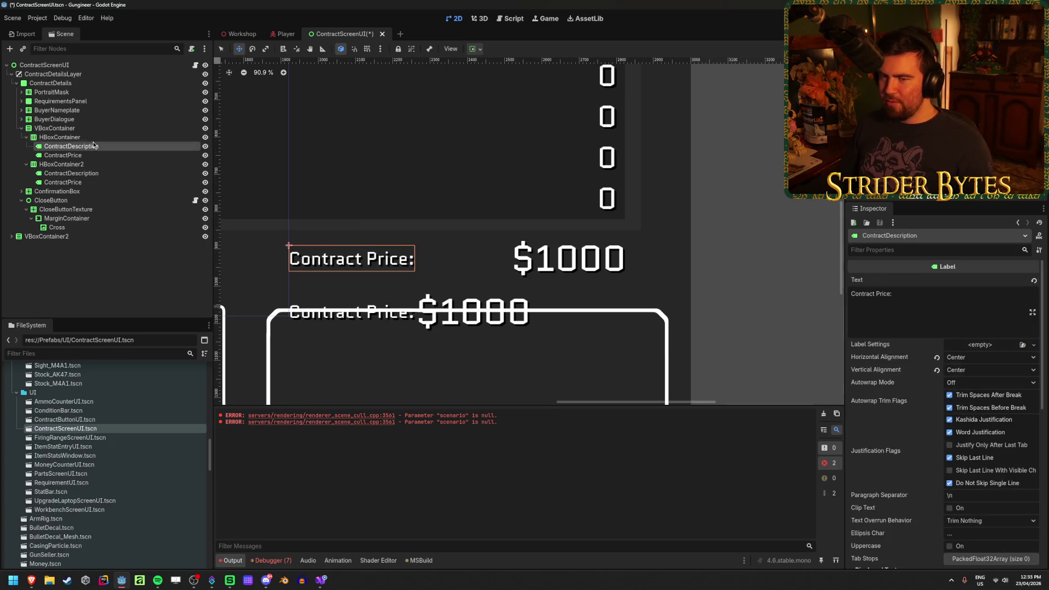
click(96, 146)
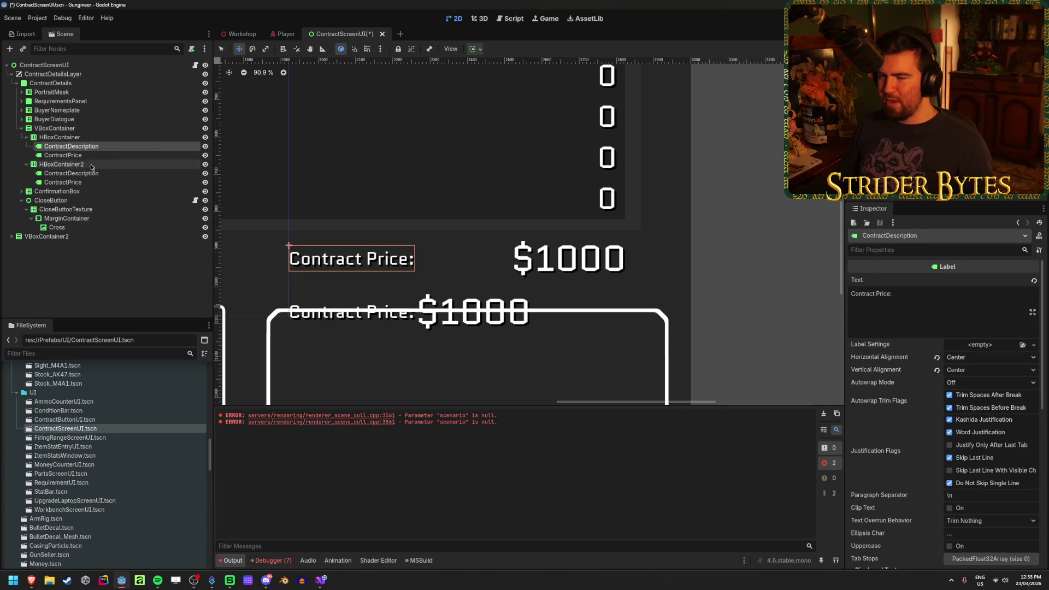
click(349, 312)
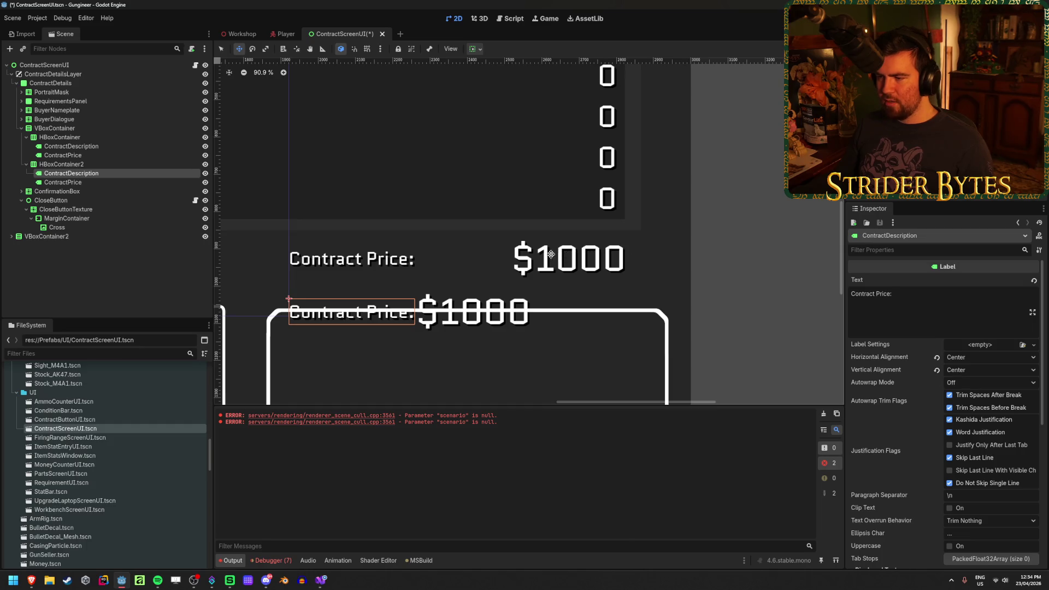
Step: Try a new VBoxContainer minimum width, undo it back to 800, clear Debugger errors, and save
click(99, 138)
click(864, 306)
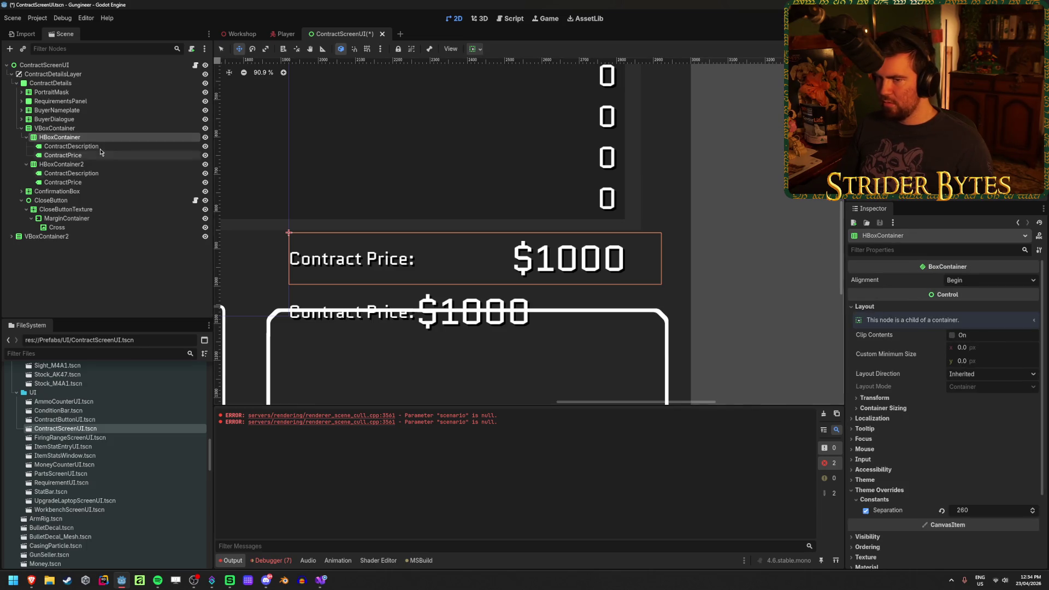
click(98, 129)
click(864, 306)
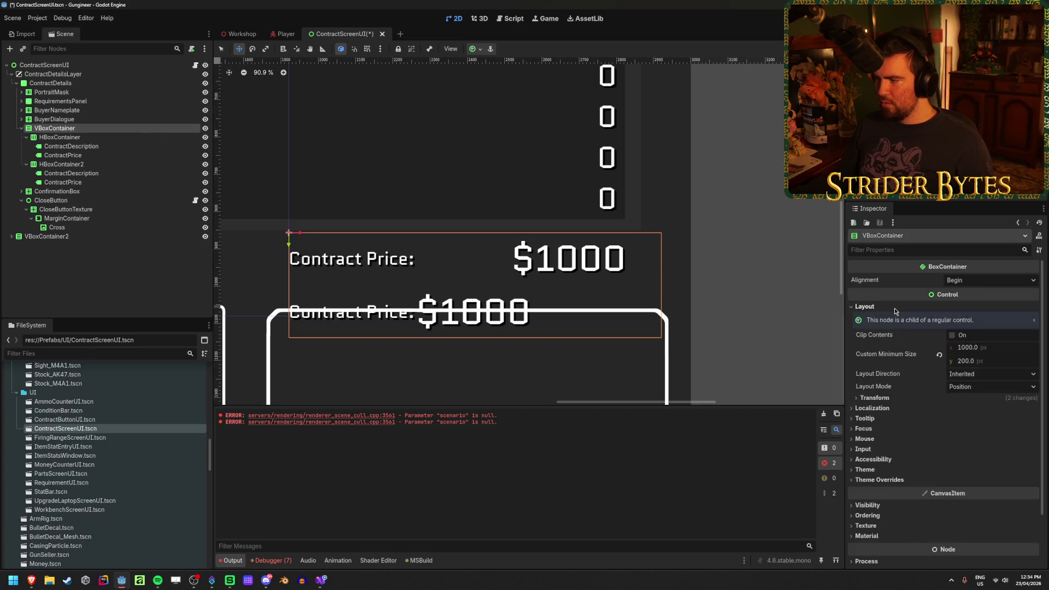
click(993, 348)
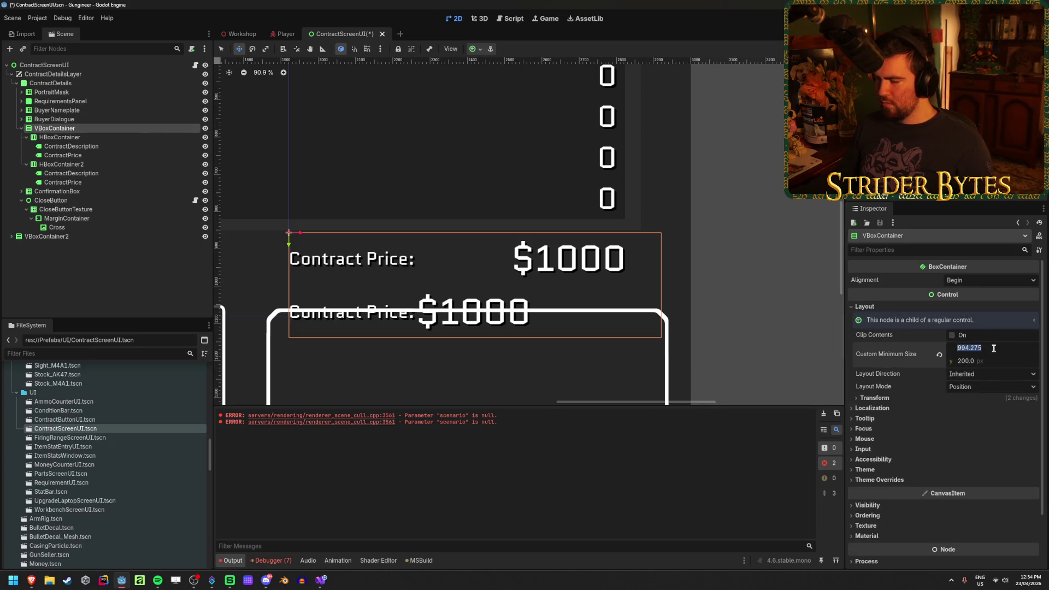
drag(993, 352, 992, 351)
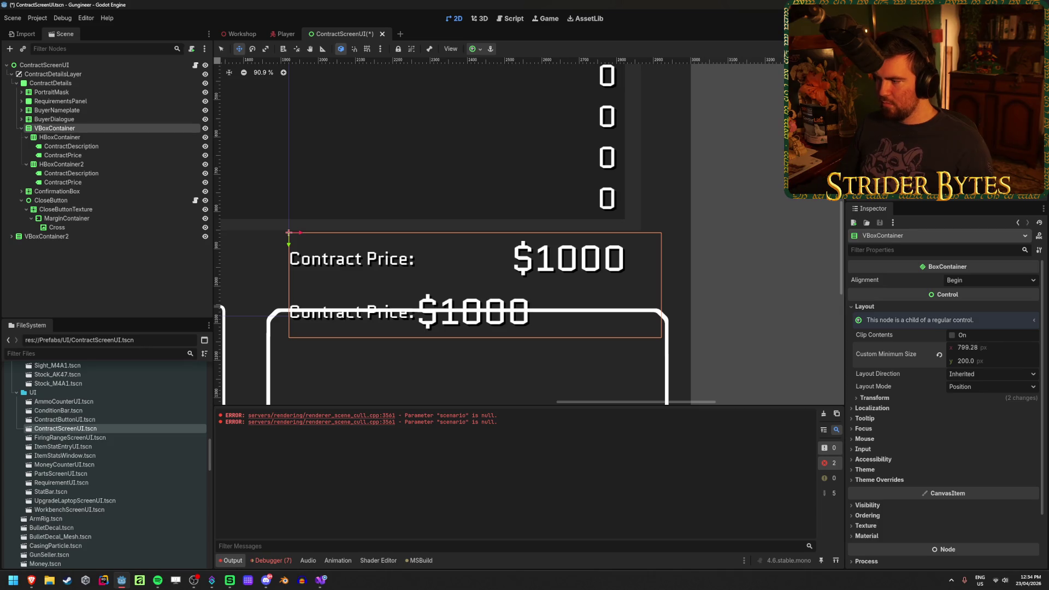
key(ctrl+z)
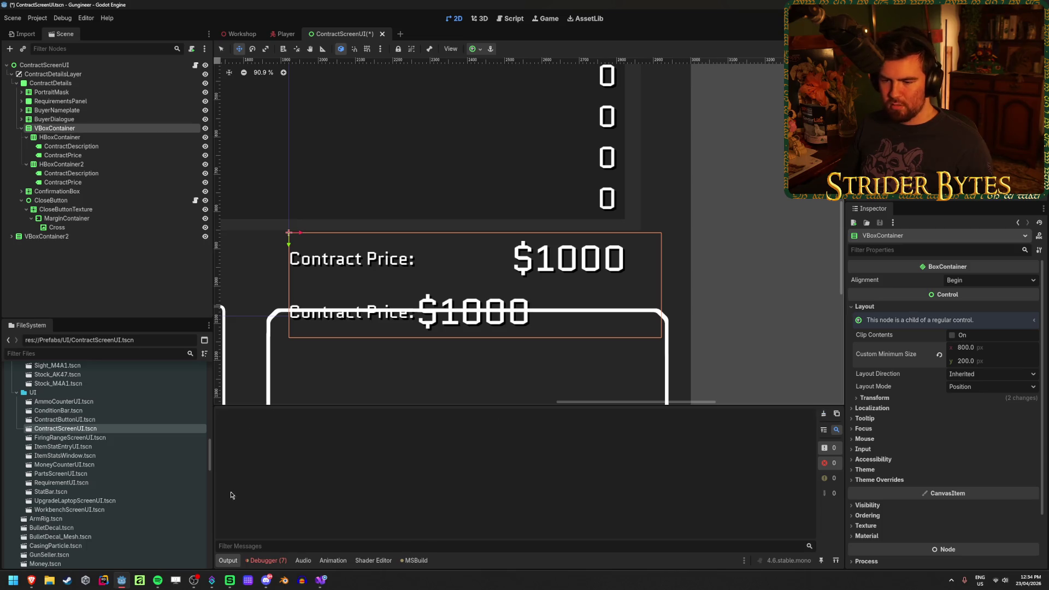
click(270, 561)
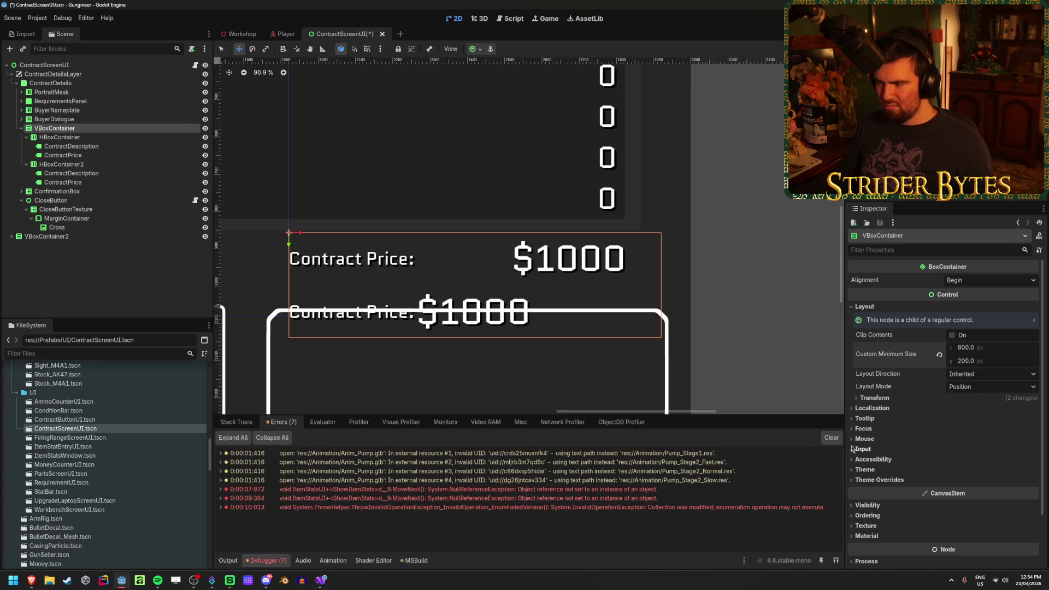
click(831, 437)
key(ctrl+s)
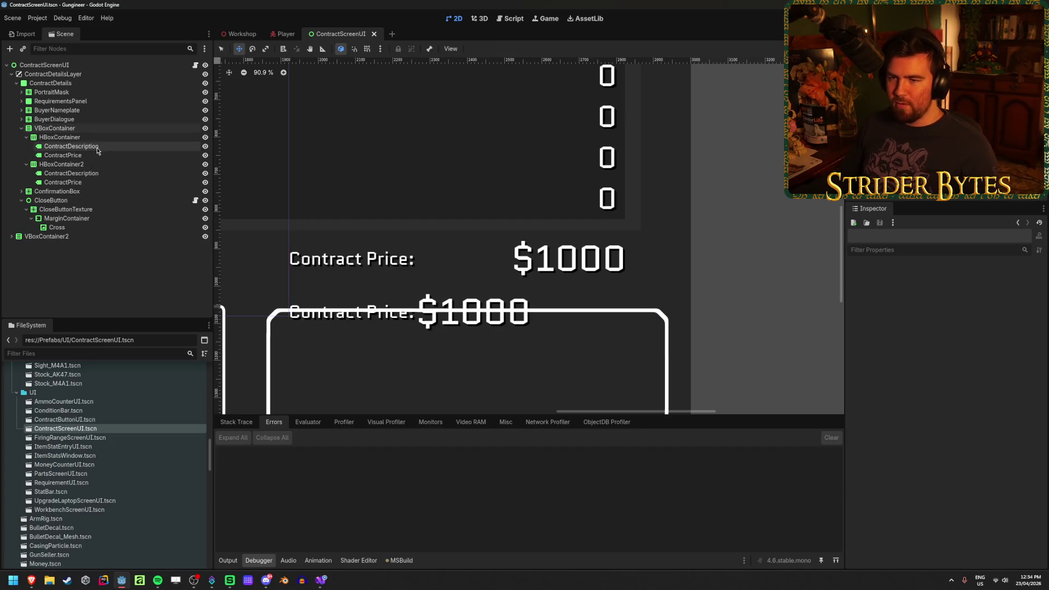
Step: Adjust the upper row's separation between Contract Price: and $1000
click(101, 130)
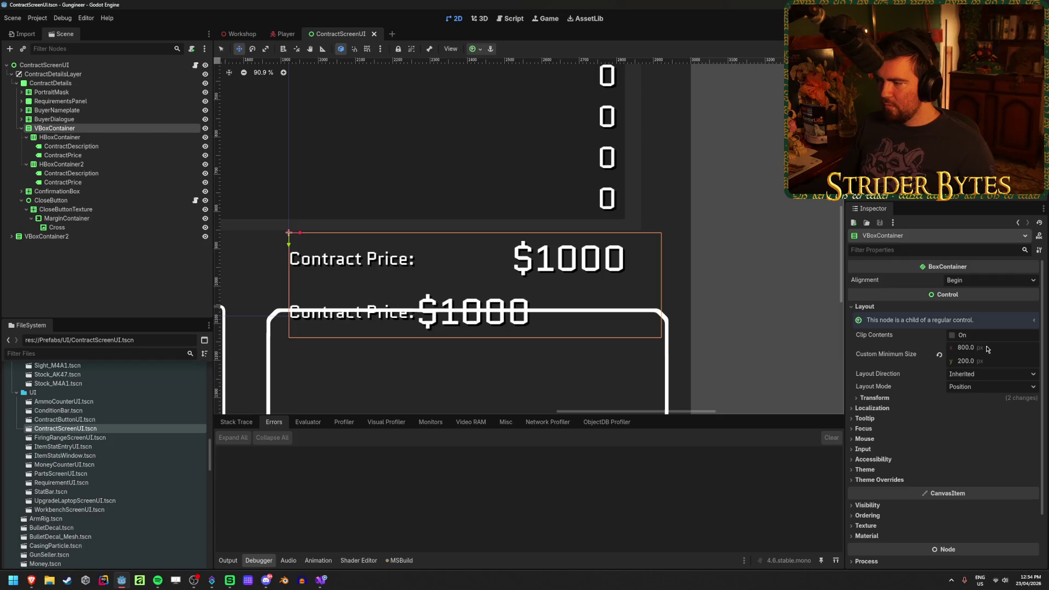
click(72, 137)
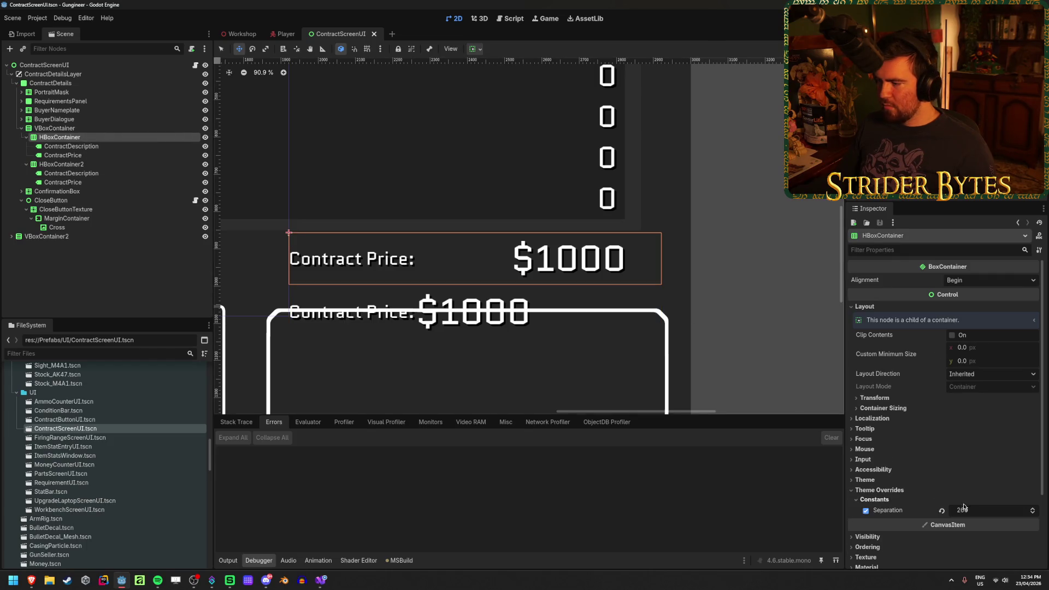
click(899, 408)
click(900, 410)
mouse_move(985, 513)
mouse_down()
mouse_move(1005, 512)
mouse_move(977, 513)
mouse_up()
Step: Reset the VBoxContainer's size and change its custom minimum width to 849 px
click(875, 398)
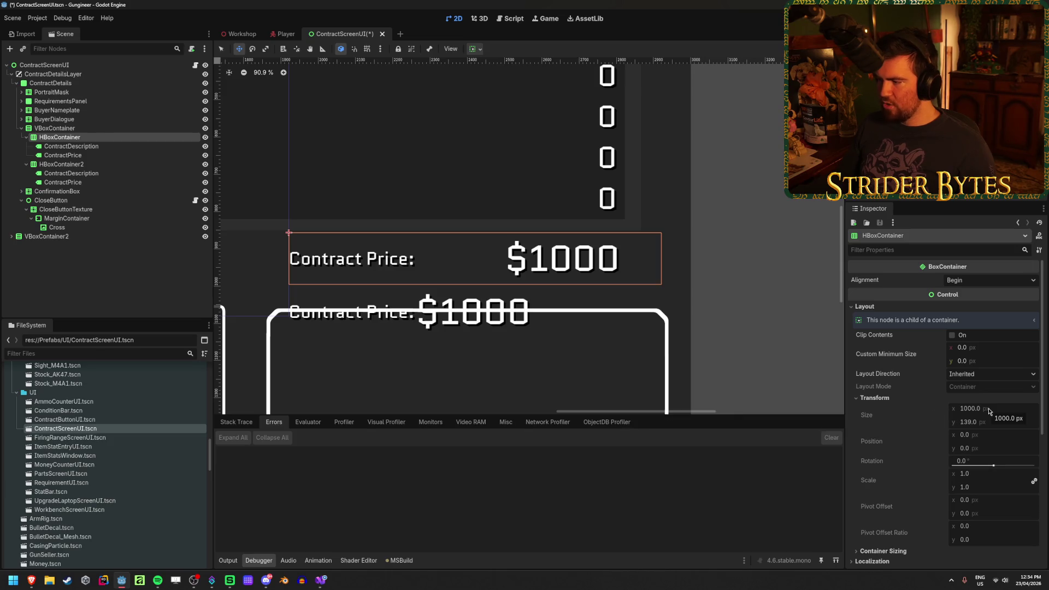
click(54, 128)
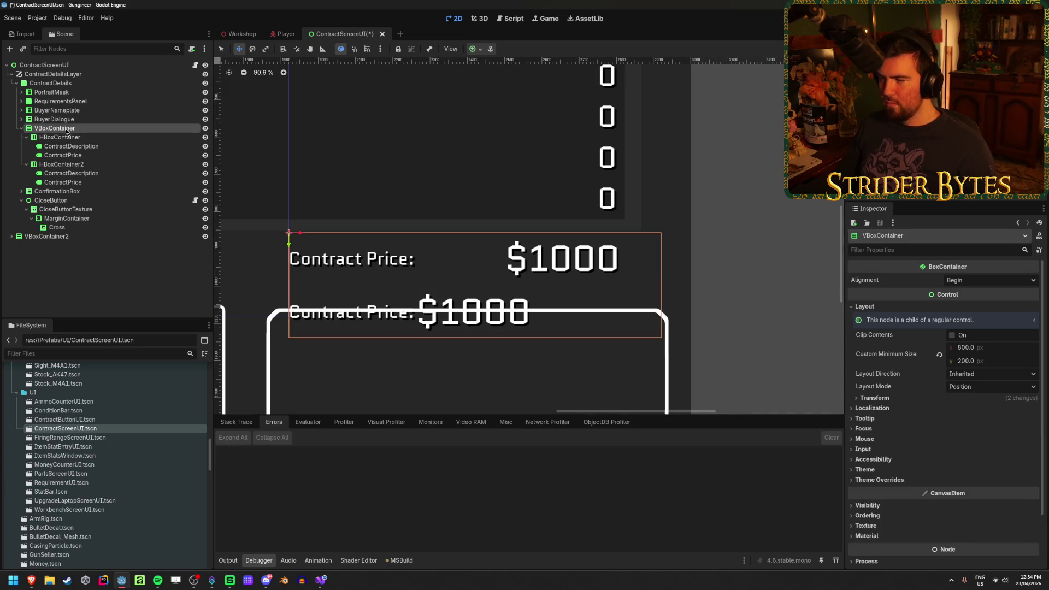
click(871, 402)
click(941, 413)
mouse_move(965, 347)
mouse_down()
mouse_move(997, 348)
mouse_move(985, 348)
mouse_up()
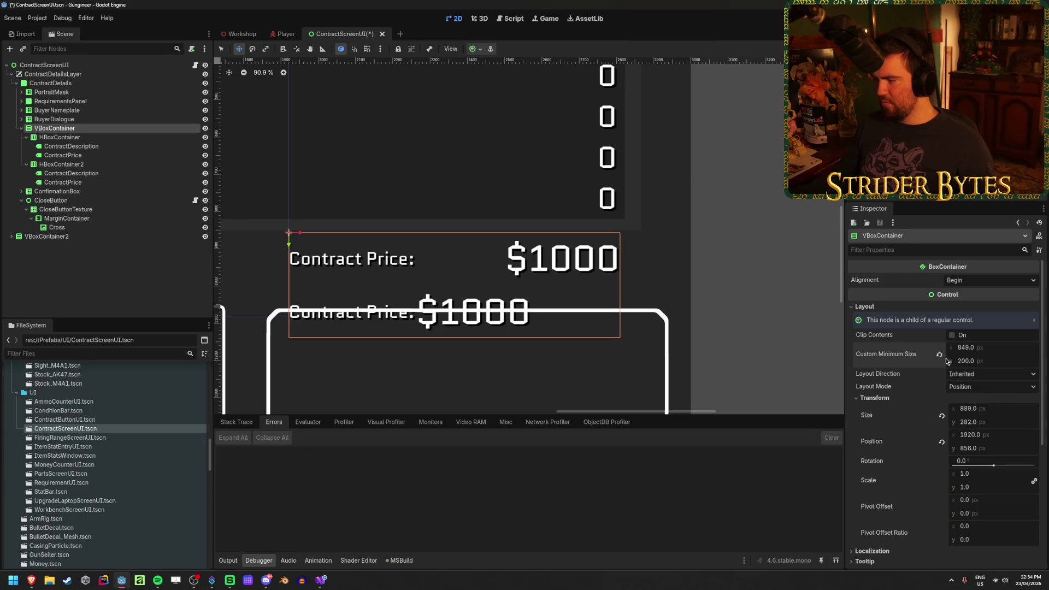
Step: Reset the price block's custom minimum size to 0 × 0, set its width to 1000, and save
click(967, 422)
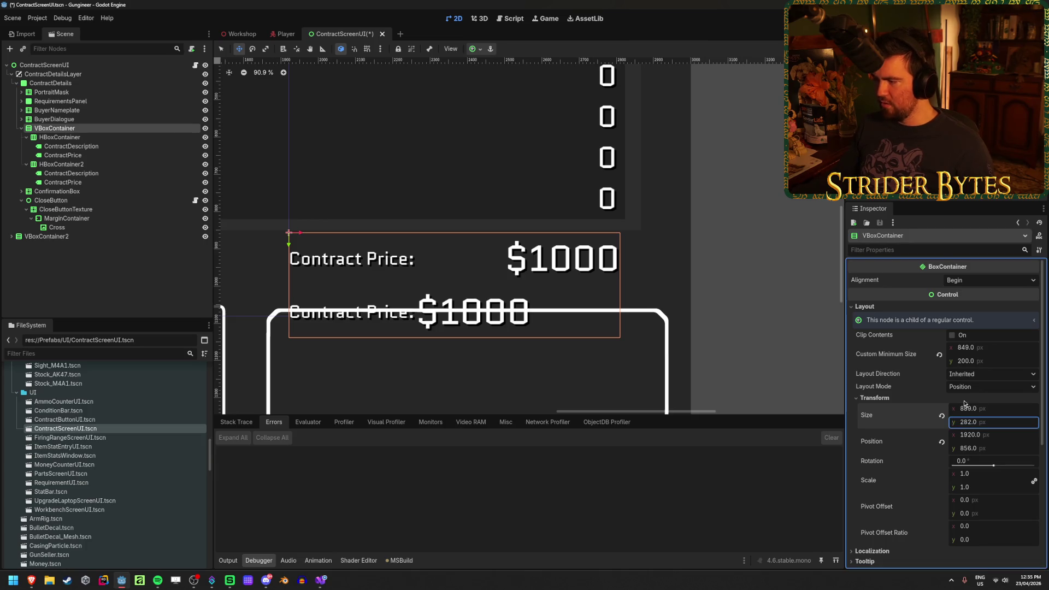
drag(979, 351, 978, 351)
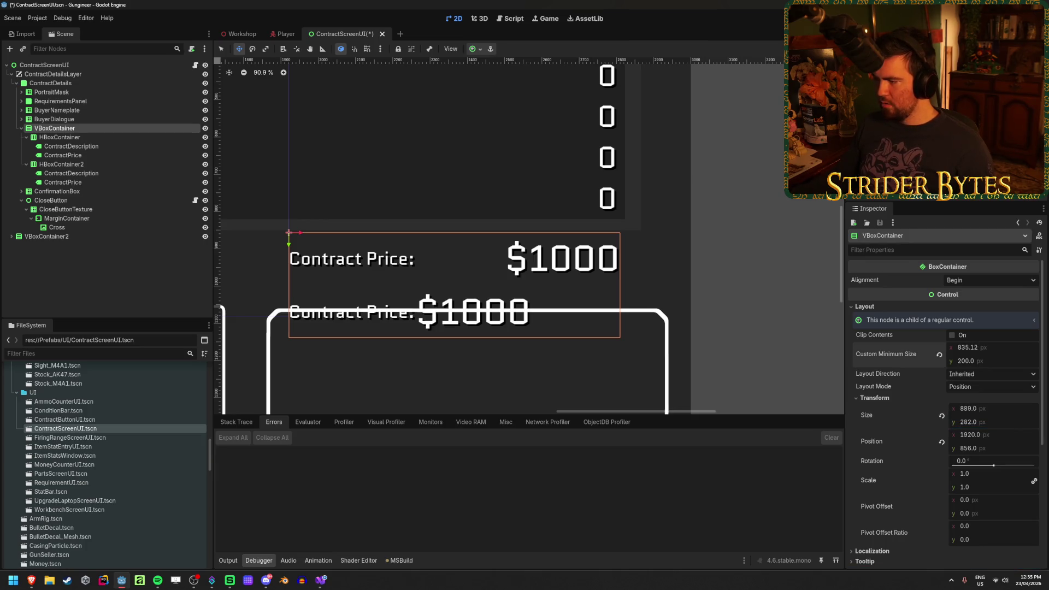
drag(1001, 347, 1001, 342)
click(939, 355)
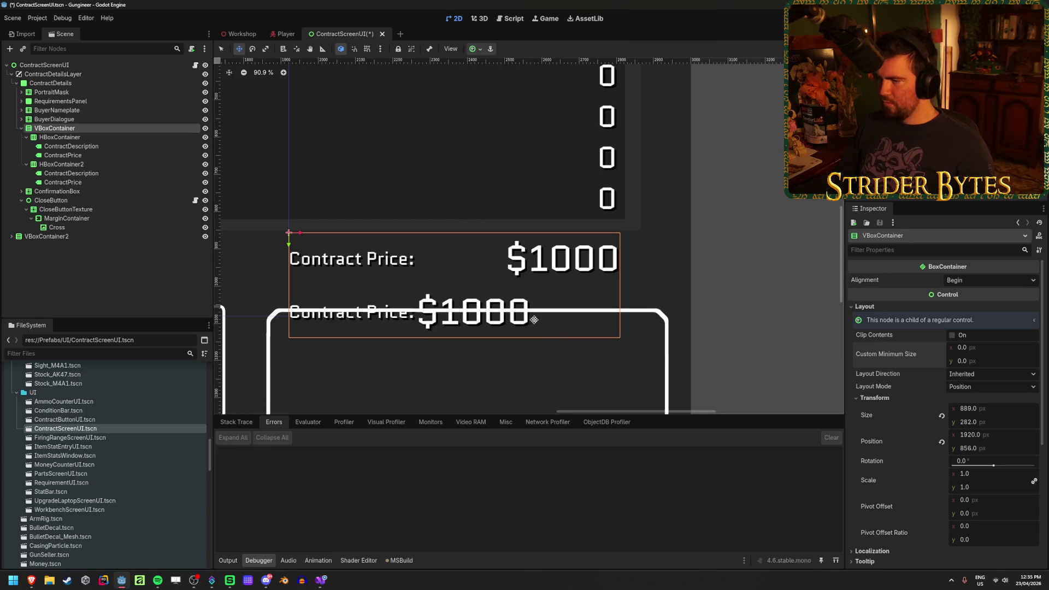
click(974, 407)
text(1000)
key(Return)
mouse_move(301, 230)
mouse_down()
mouse_move(340, 233)
mouse_move(388, 221)
mouse_move(383, 212)
mouse_up()
key(ctrl+s)
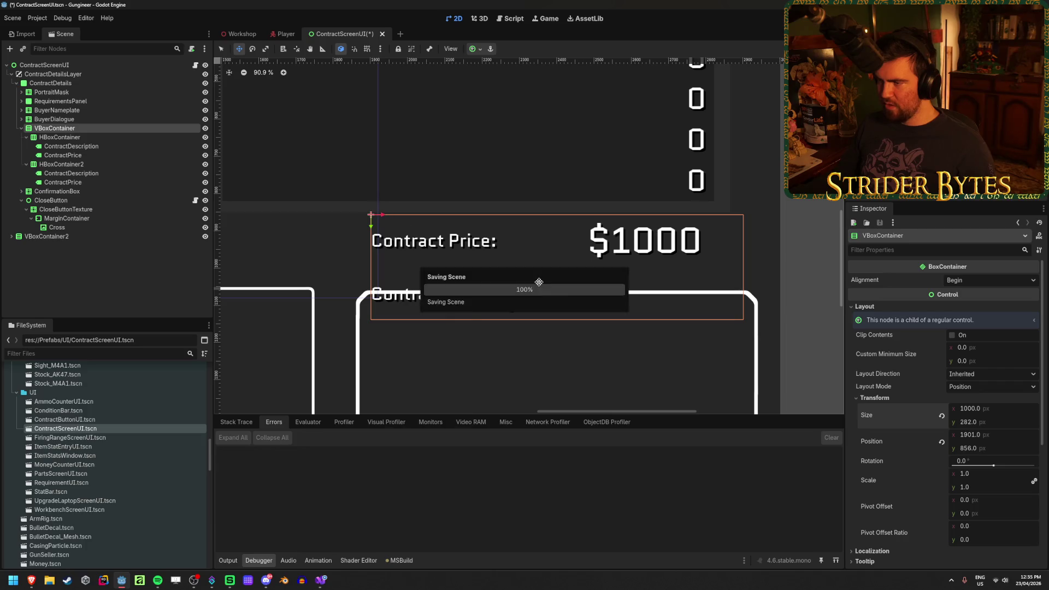
Step: Narrow the price block to 900 px, drag it right on the canvas, and save
click(1006, 410)
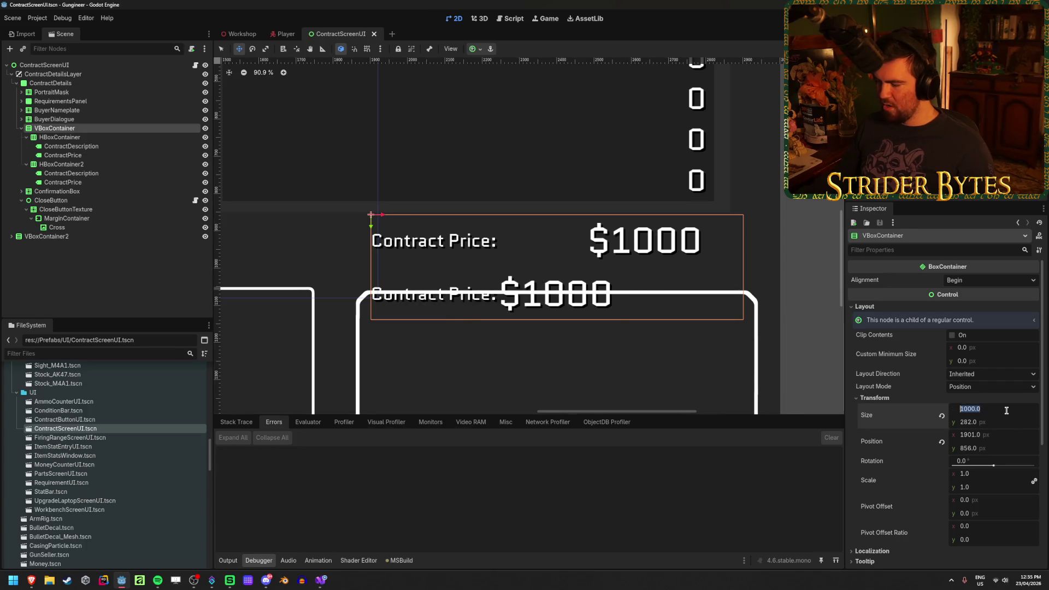
text(900)
key(Return)
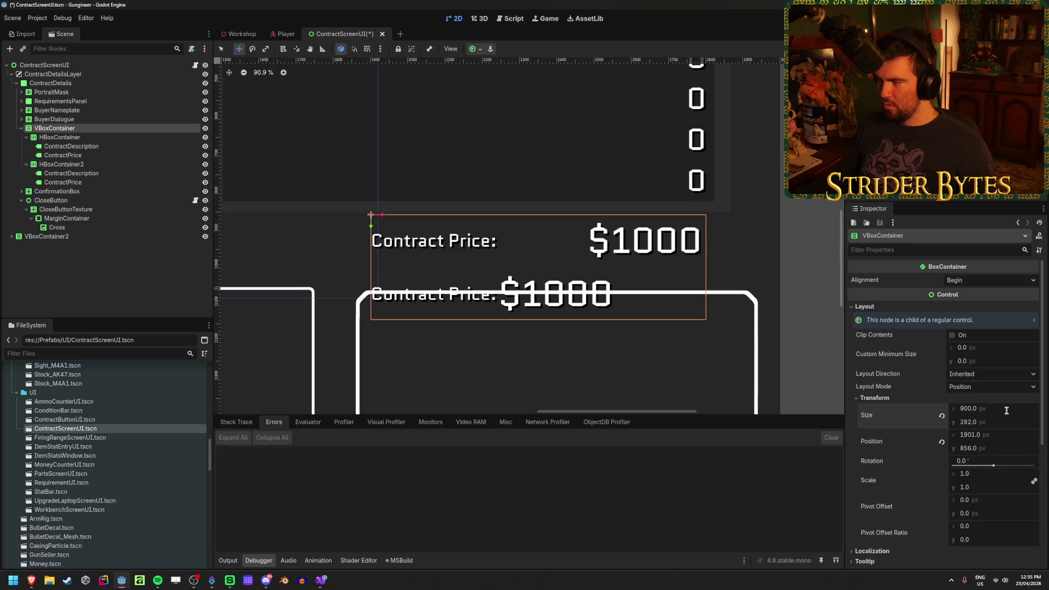
click(383, 214)
drag(383, 214, 407, 214)
key(ctrl+s)
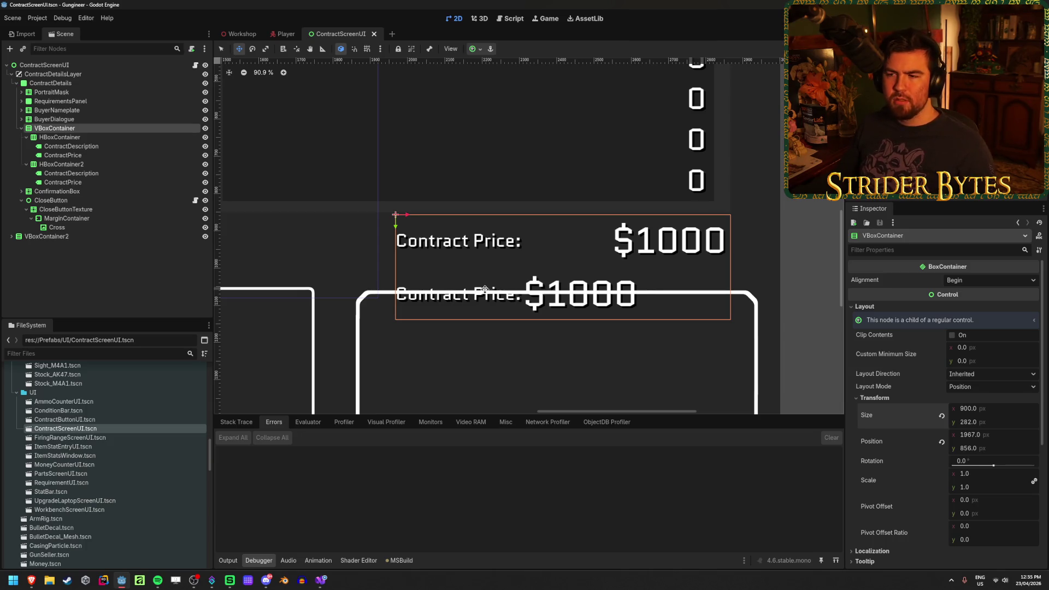
Step: Override the second row's $1000 label font size to 72
click(97, 183)
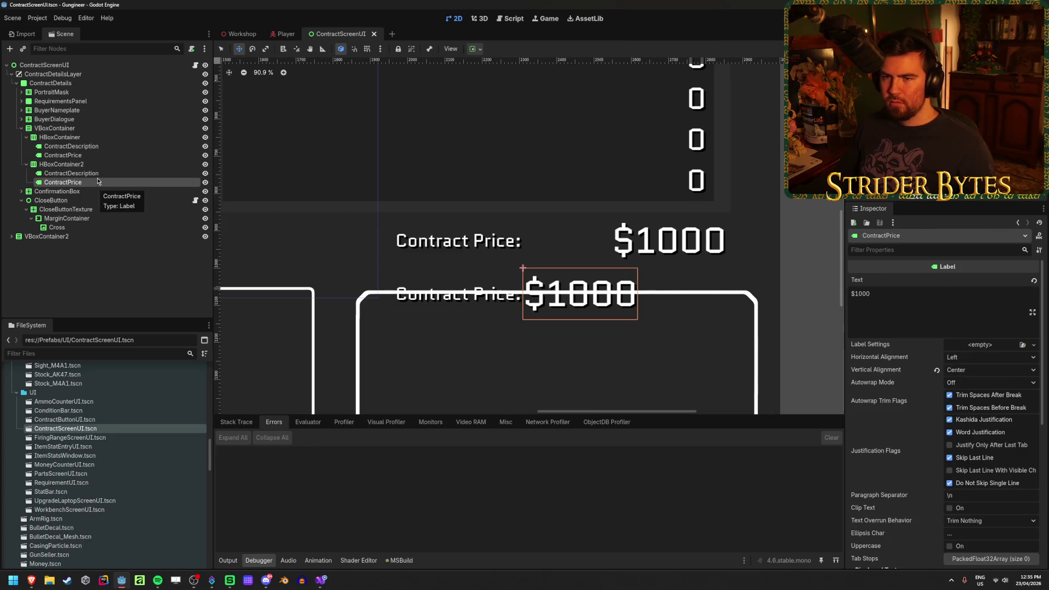
scroll(893, 484, down, 5)
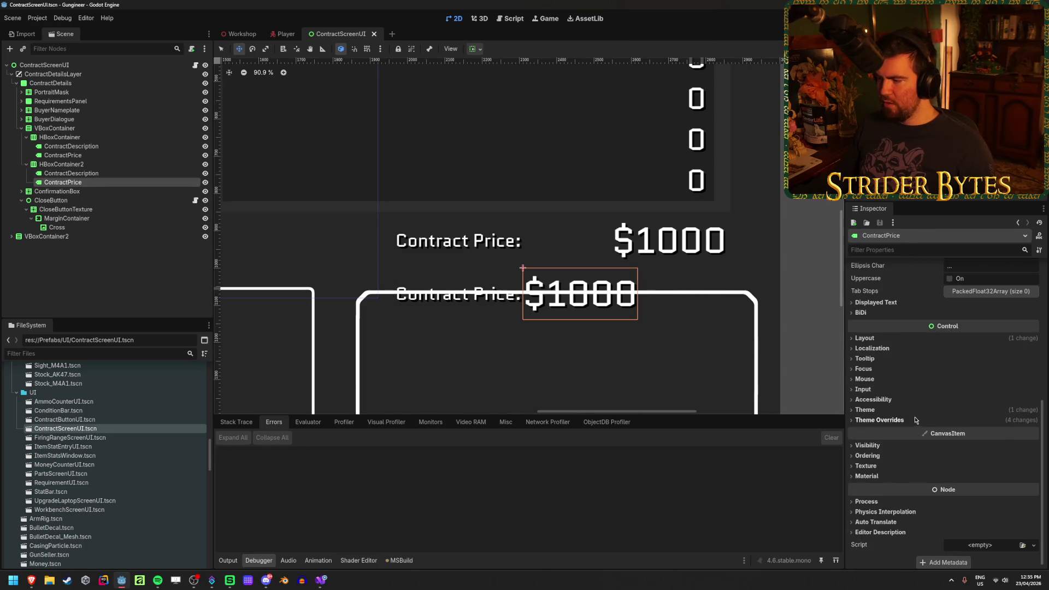
click(896, 470)
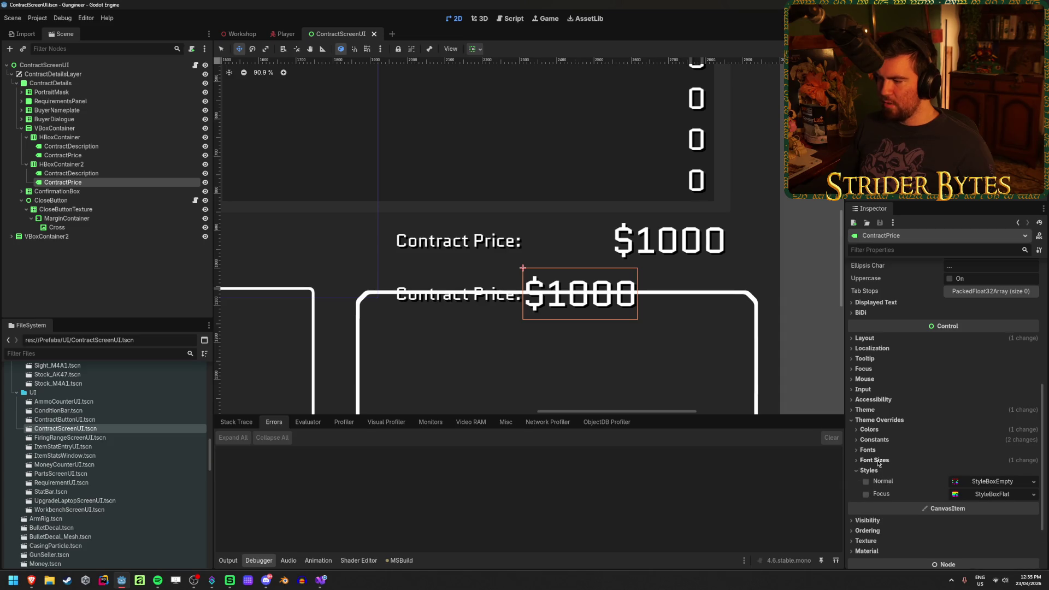
click(871, 470)
click(877, 460)
click(865, 471)
click(978, 471)
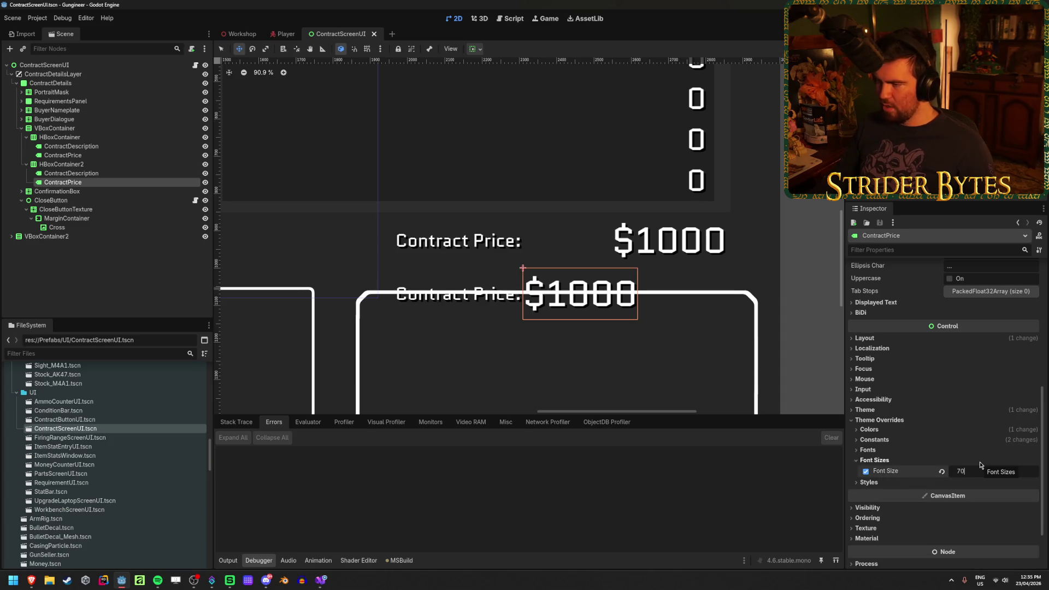
text(72)
key(Return)
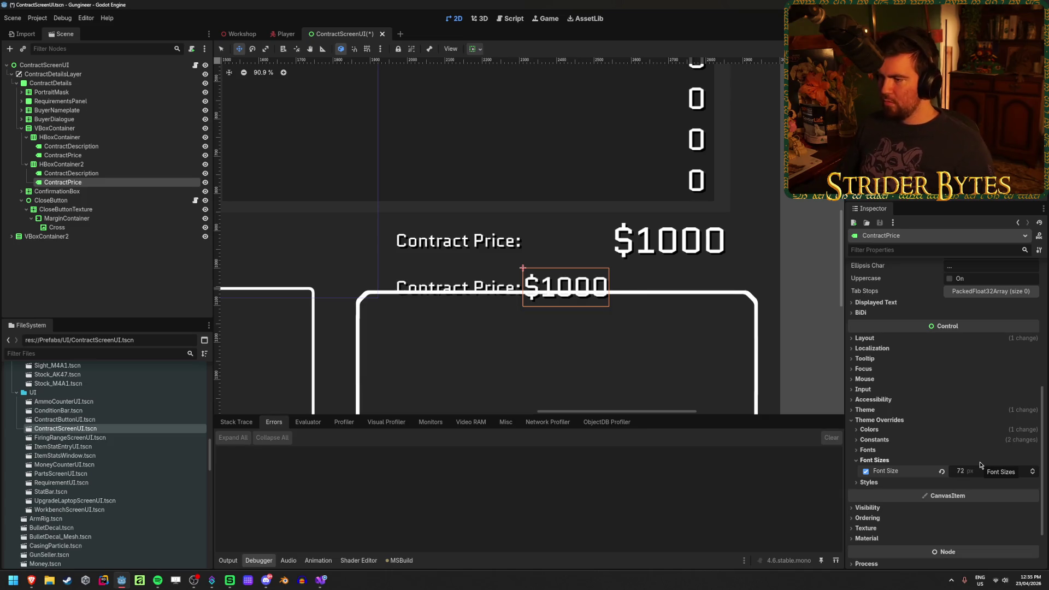
Step: Change the second row's description text to '+Certification Bonus' and collapse both rows in the tree
click(71, 173)
click(941, 300)
key(ctrl+a)
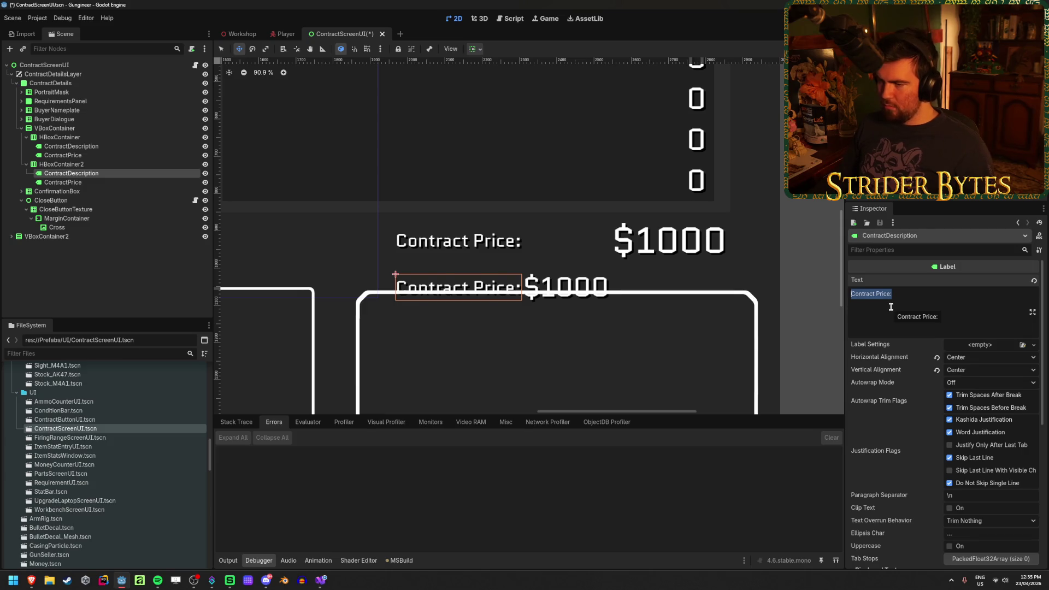
text(+)
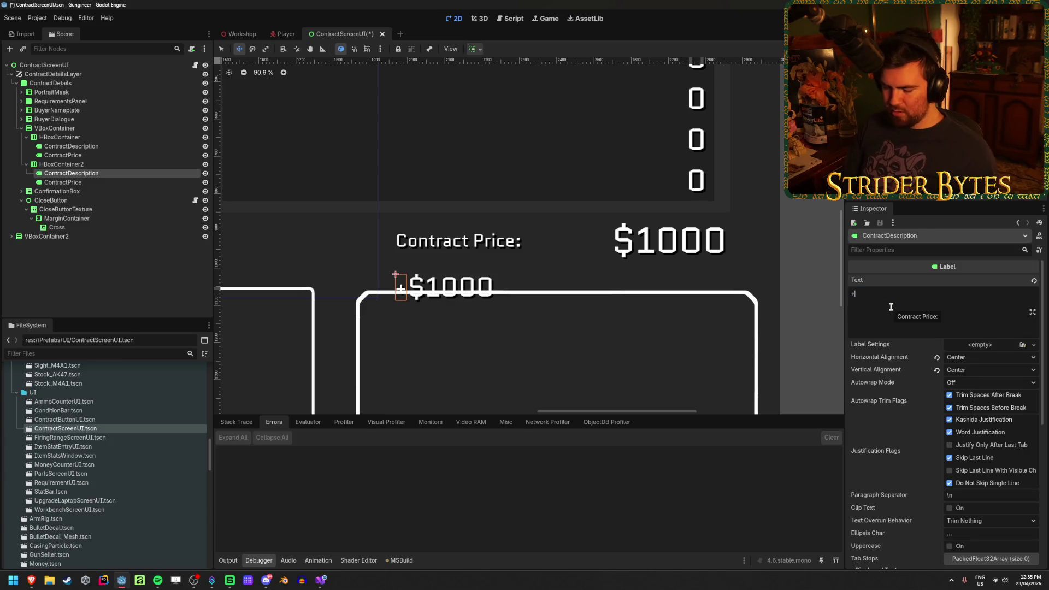
text(Certifica)
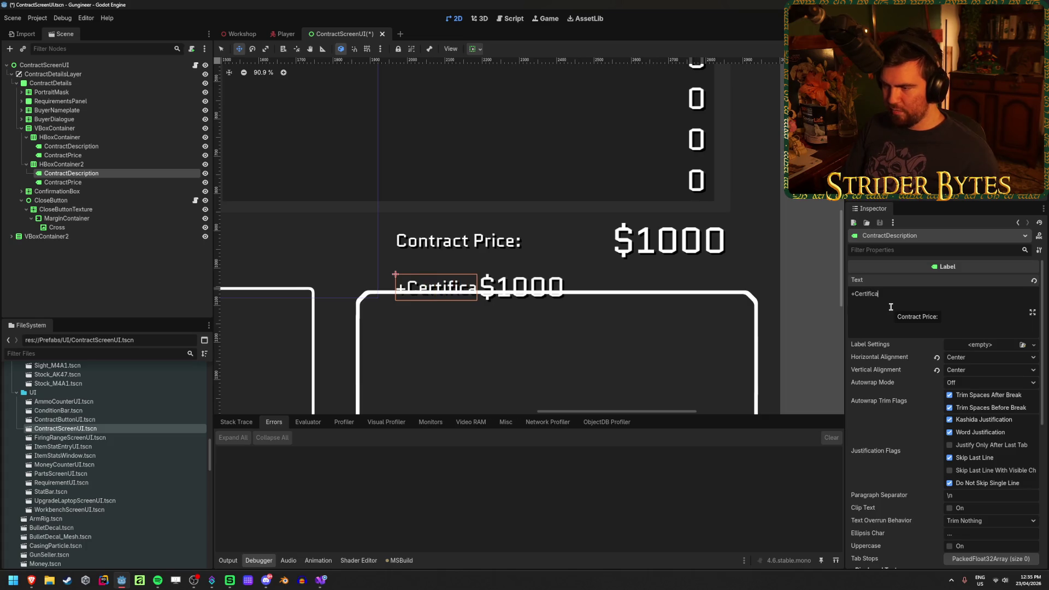
text(tion Bonus)
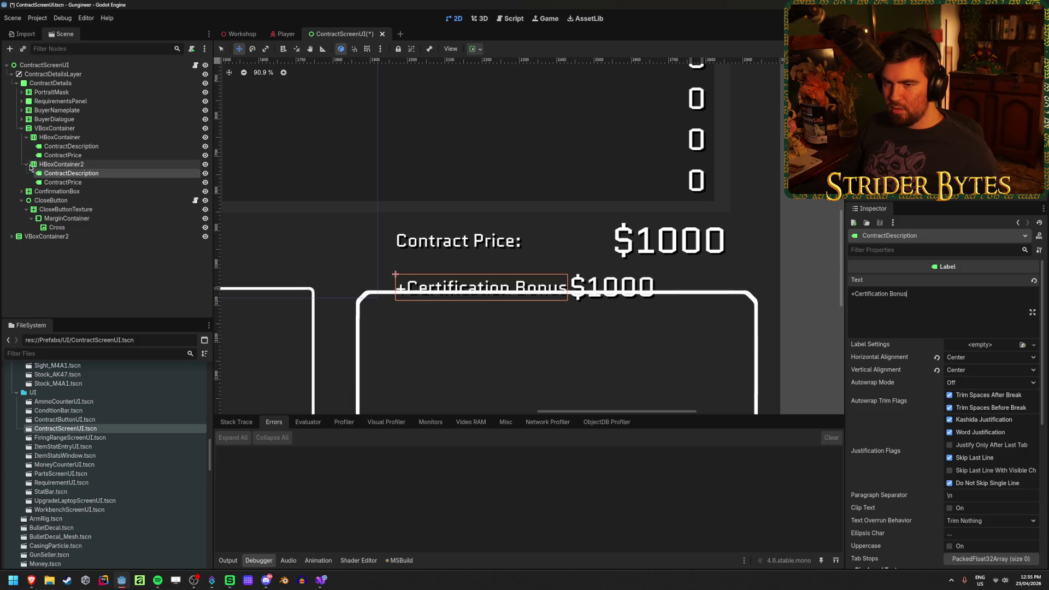
click(26, 164)
click(26, 137)
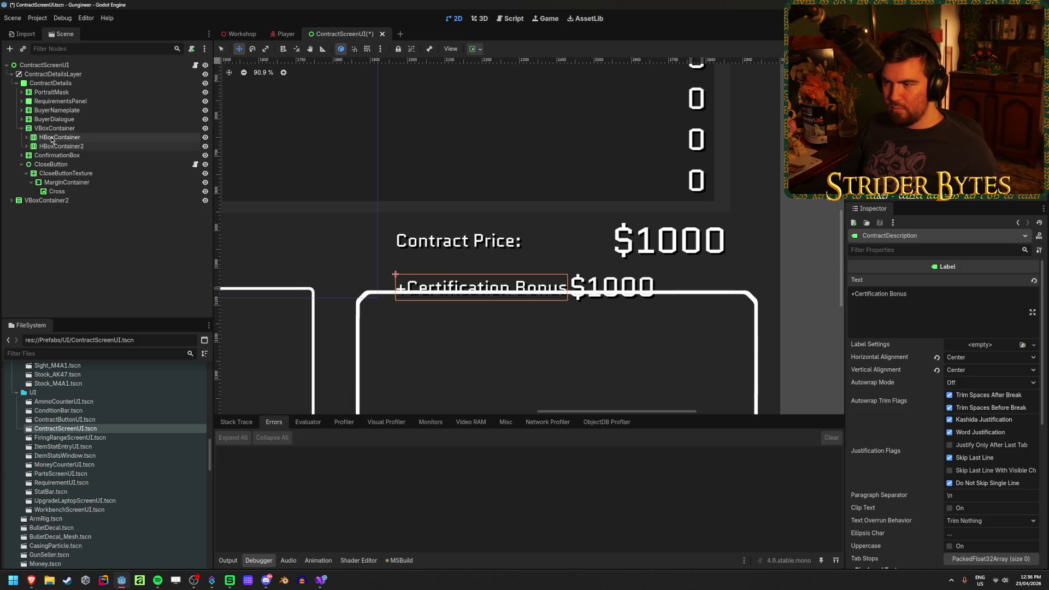
click(54, 138)
click(52, 147)
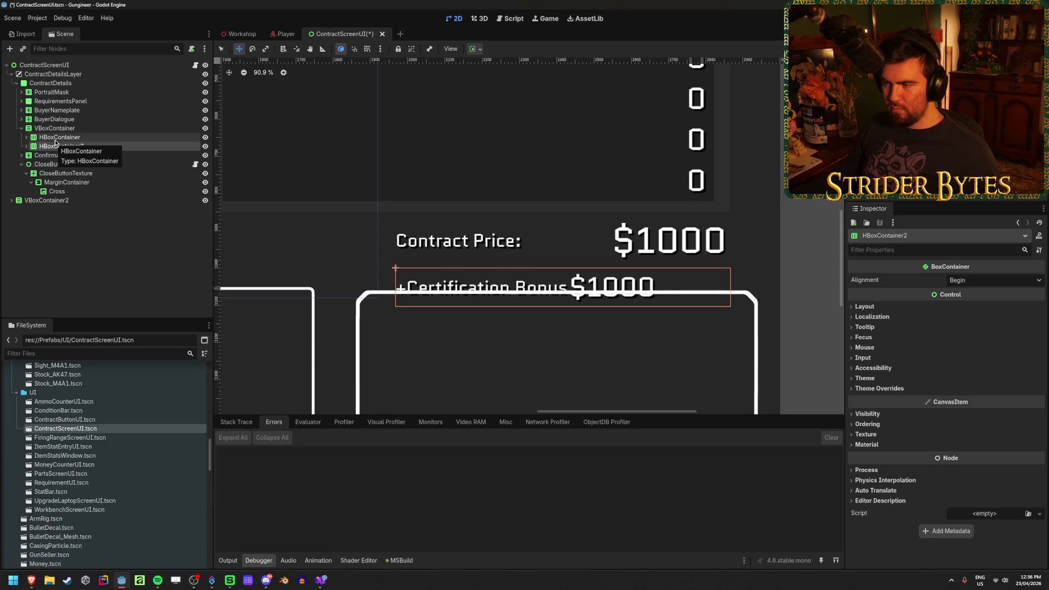
Step: Enable the VBoxContainer's Separation override with a negative value to pull the bonus row up
click(55, 140)
click(54, 128)
scroll(923, 426, down, 3)
click(880, 469)
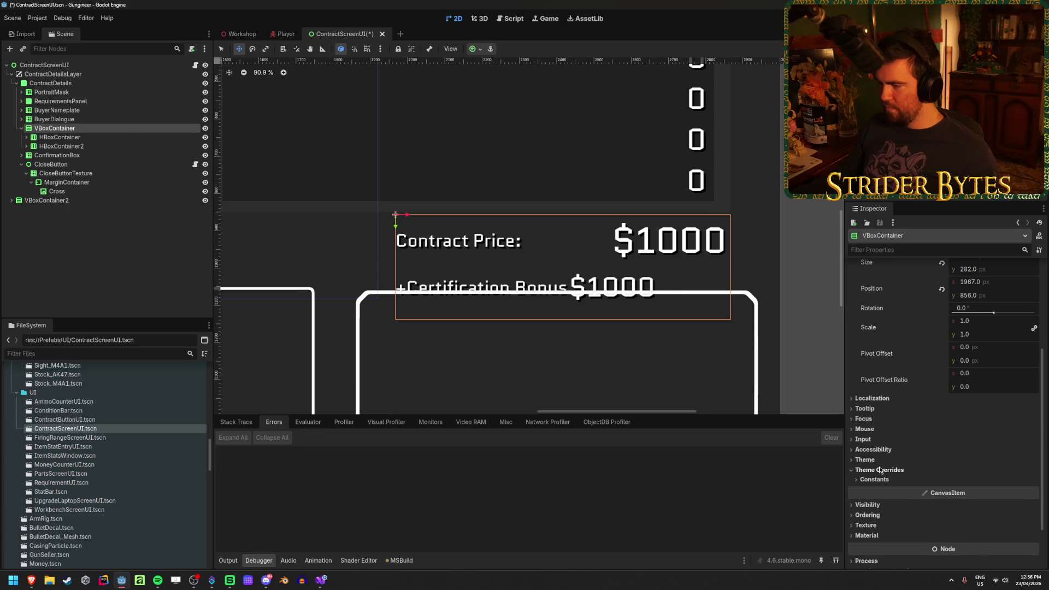
click(874, 479)
click(866, 490)
drag(977, 490, 941, 490)
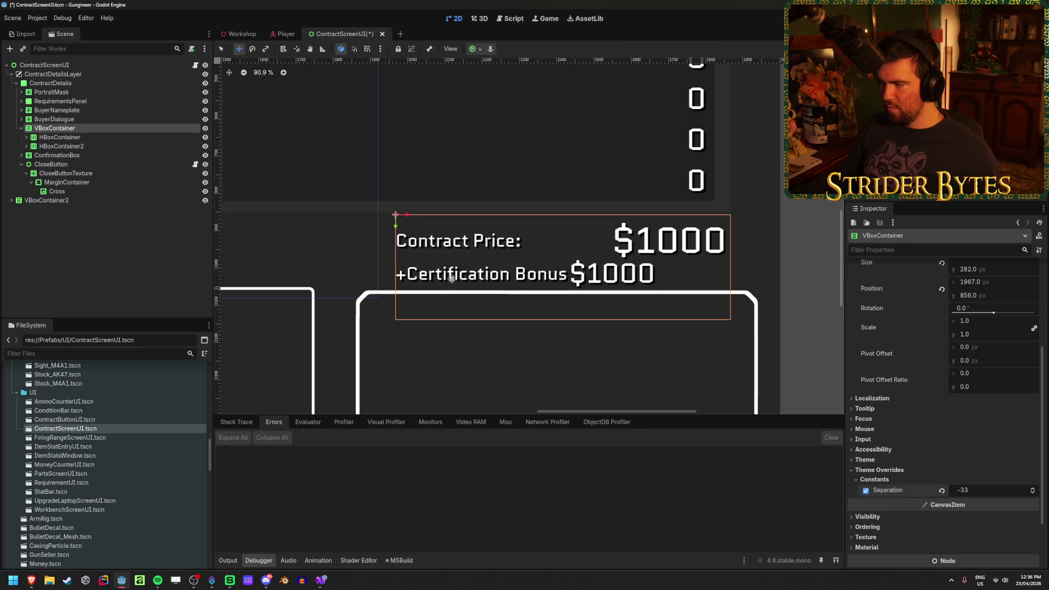
Step: Move the price block to x 1970 and y 838.98, with row separation at -25
scroll(941, 386, up, 3)
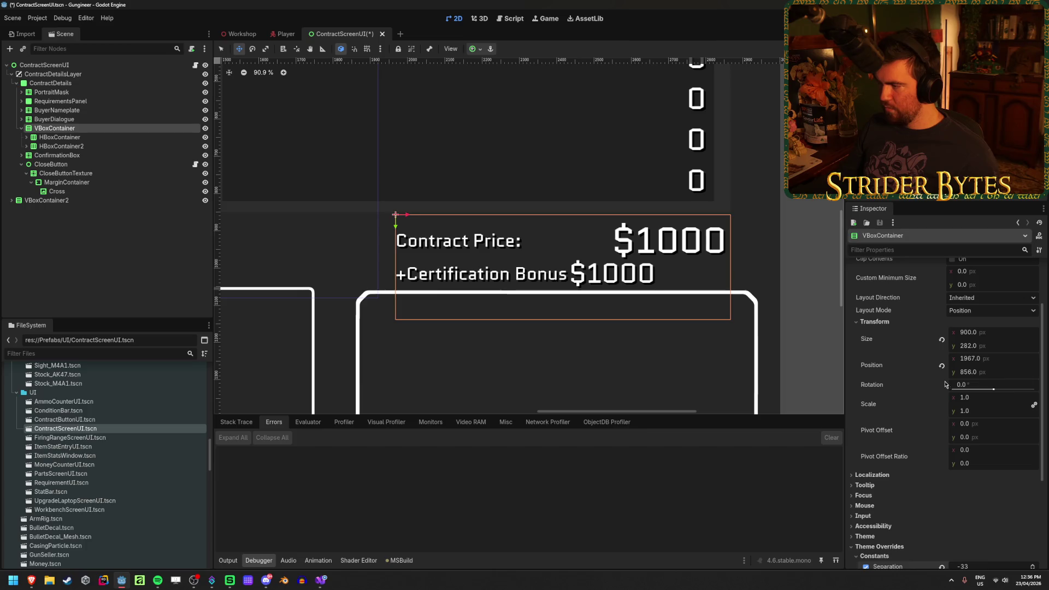
click(1009, 361)
text(196)
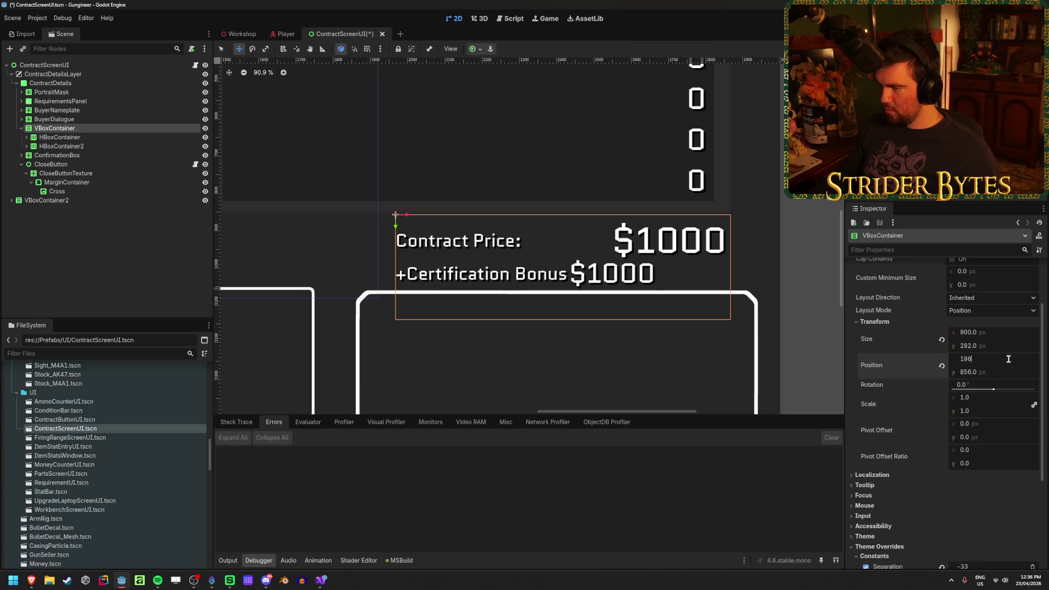
text(0)
key(Return)
click(1010, 359)
text(1970)
key(Return)
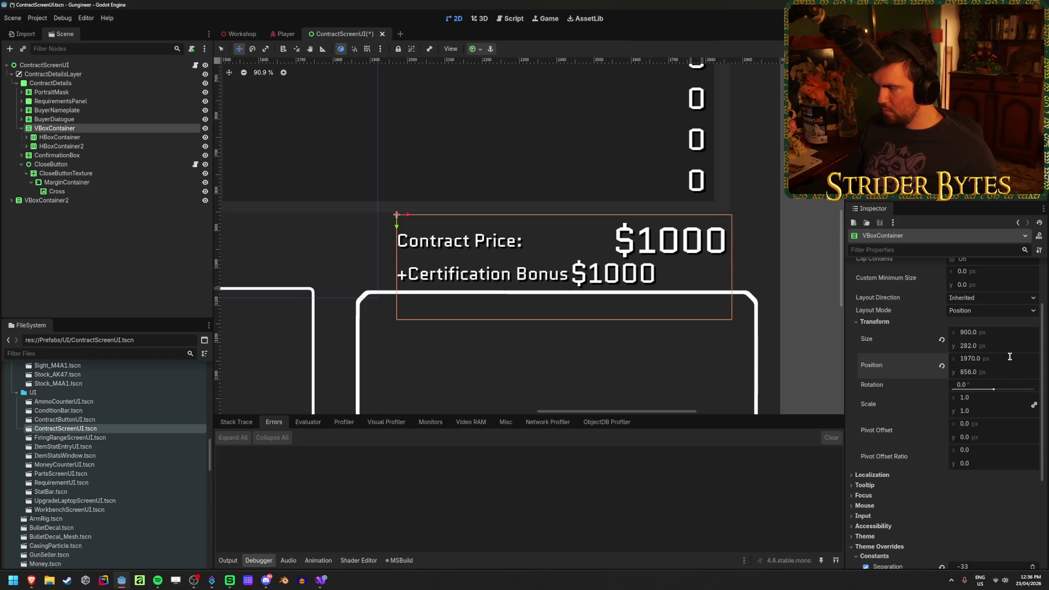
drag(984, 372, 971, 372)
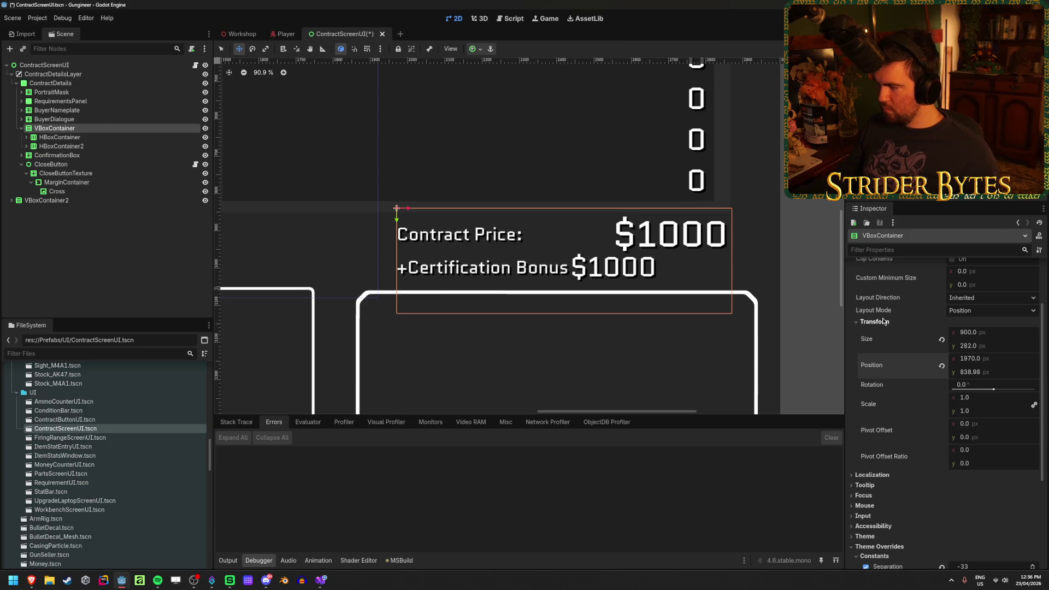
scroll(892, 477, down, 3)
drag(985, 453, 996, 453)
click(61, 146)
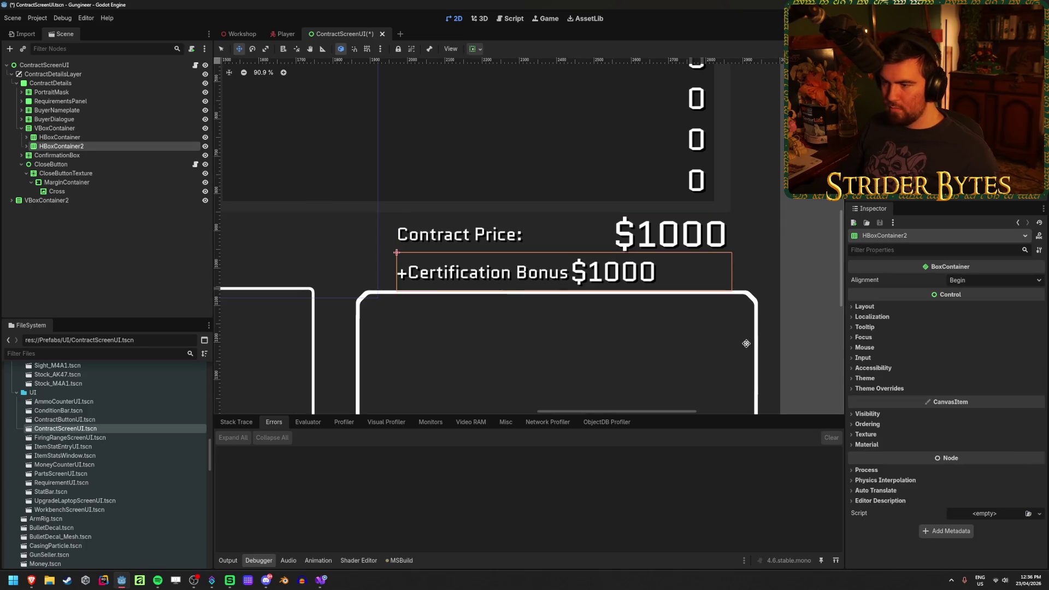
Step: Set the bonus row's Separation override to about 195 to right-align its $1000, and save
click(893, 388)
click(874, 397)
mouse_move(983, 408)
mouse_down()
mouse_move(1038, 409)
mouse_move(1000, 408)
mouse_up()
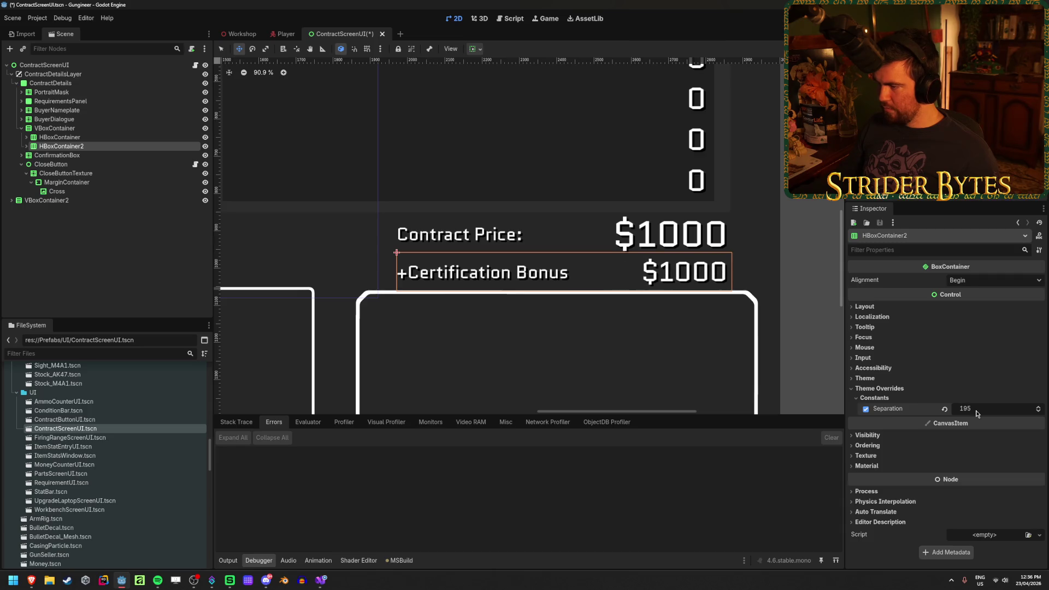
click(163, 251)
key(ctrl+s)
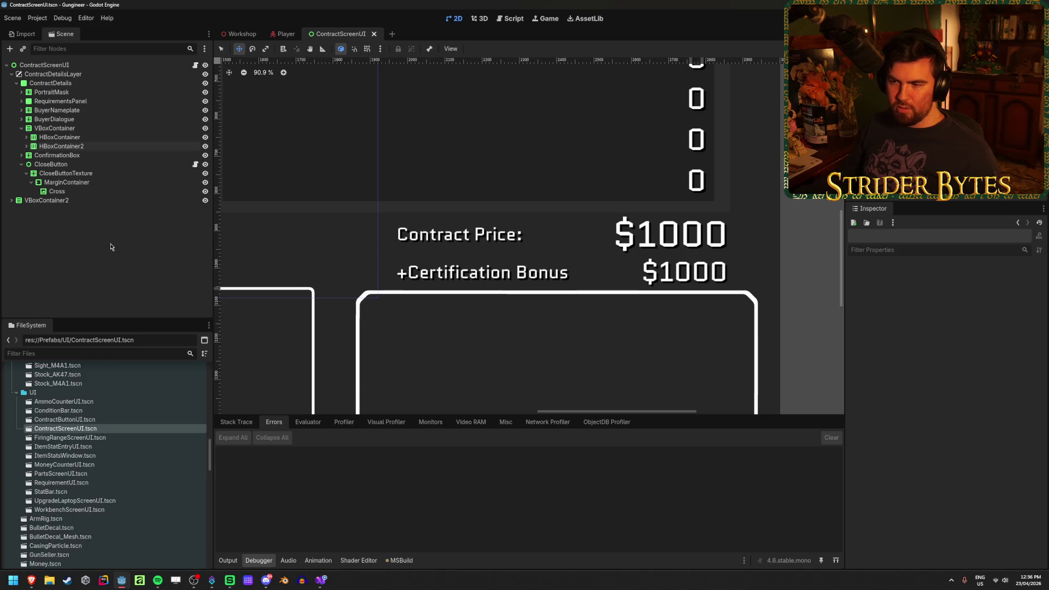
scroll(444, 352, down, 2)
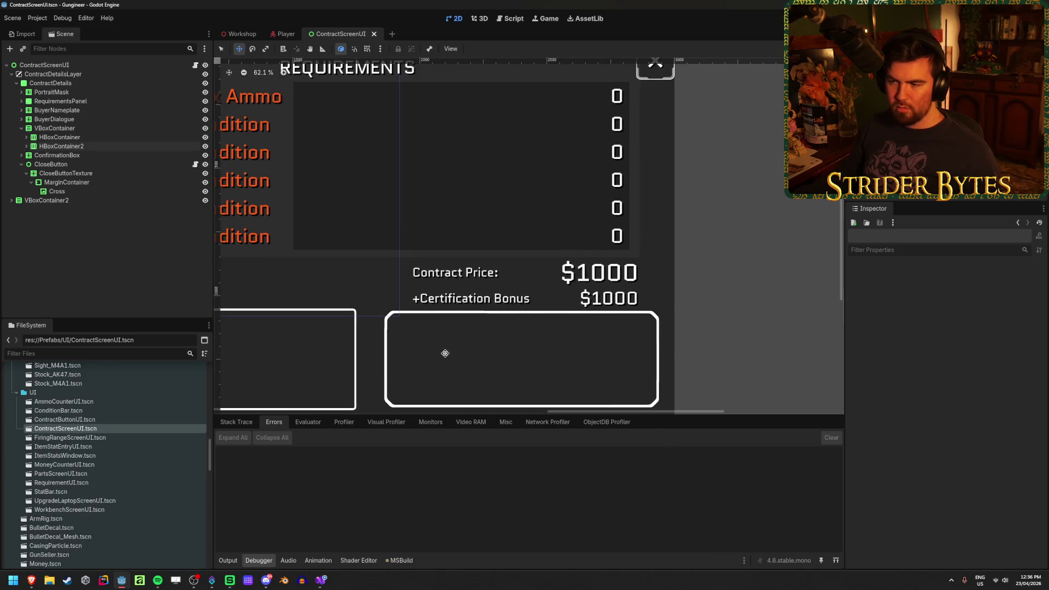
scroll(444, 353, up, 2)
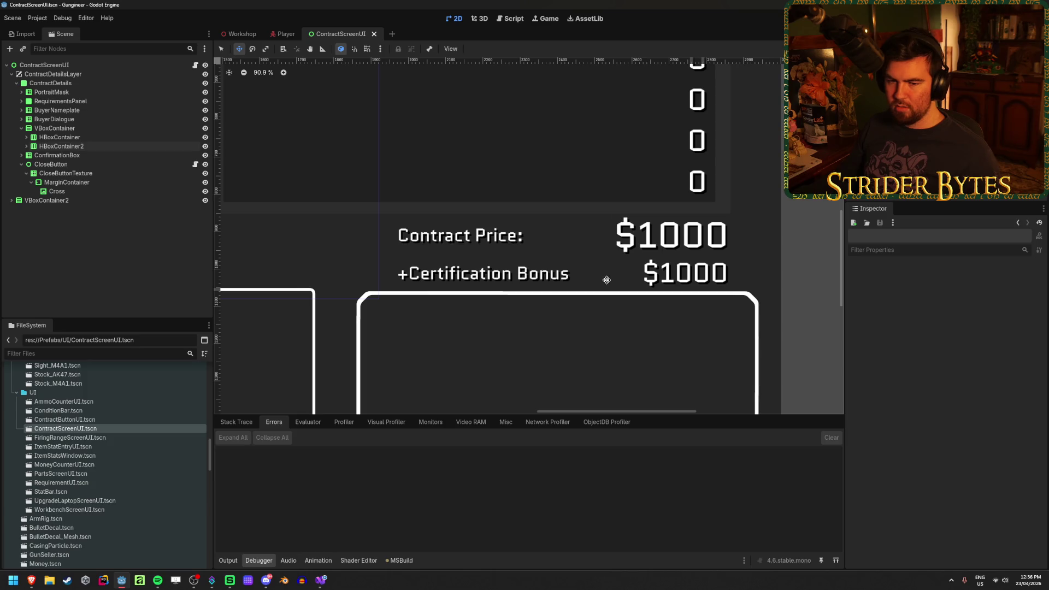
scroll(564, 334, down, 2)
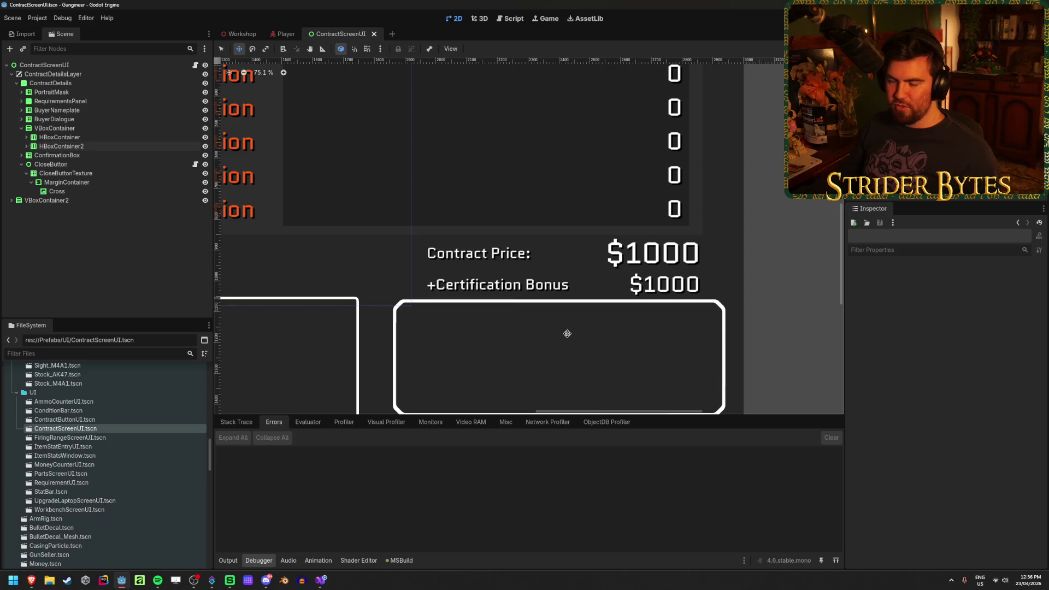
drag(567, 333, 552, 283)
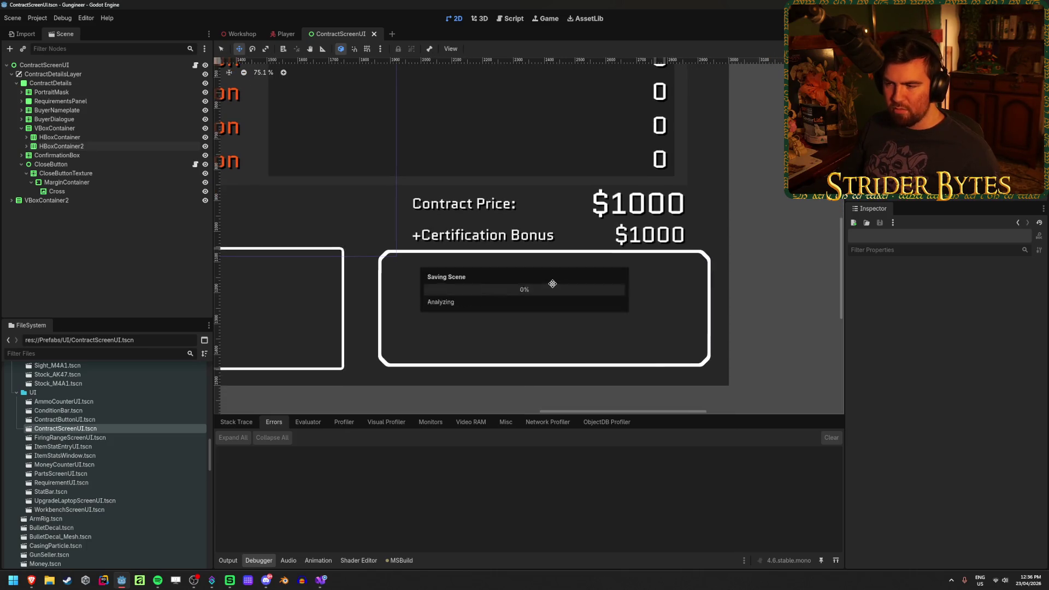
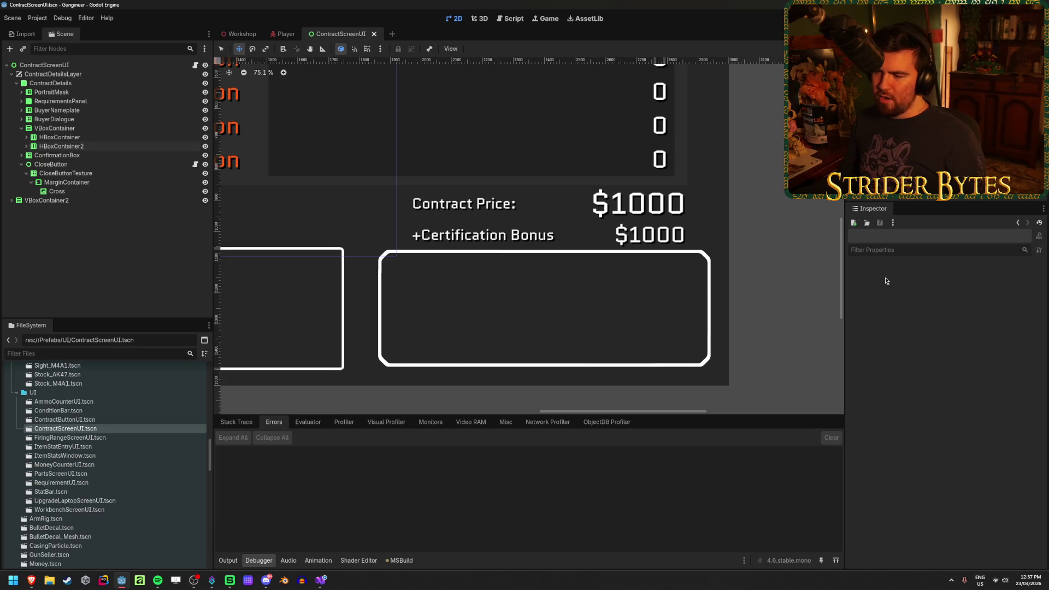
Step: Prefix the bonus amount label's text with '+' so it reads +$1000
scroll(671, 257, left, 2)
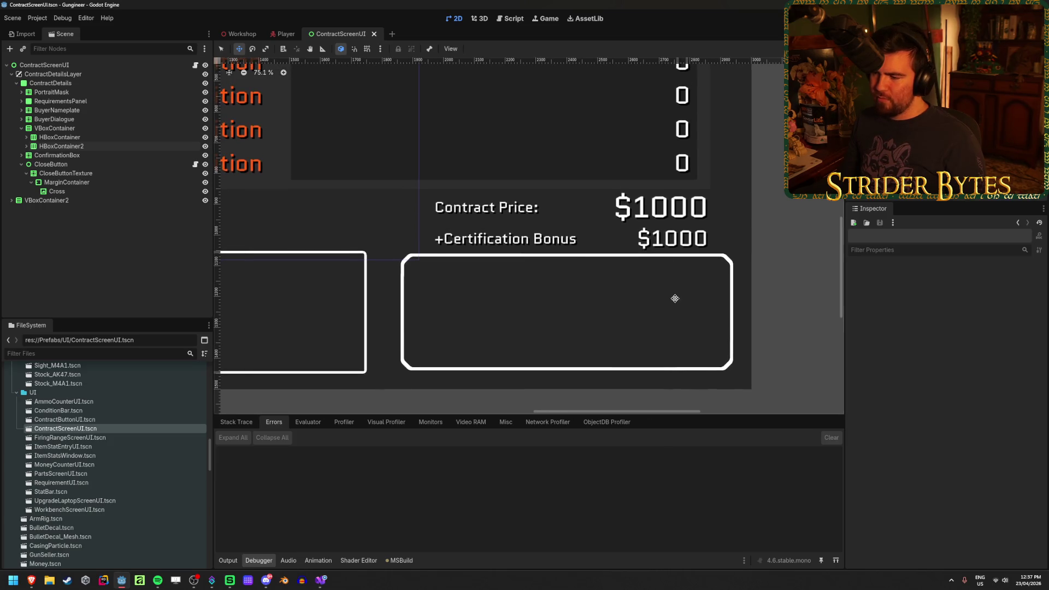
scroll(674, 297, down, 1)
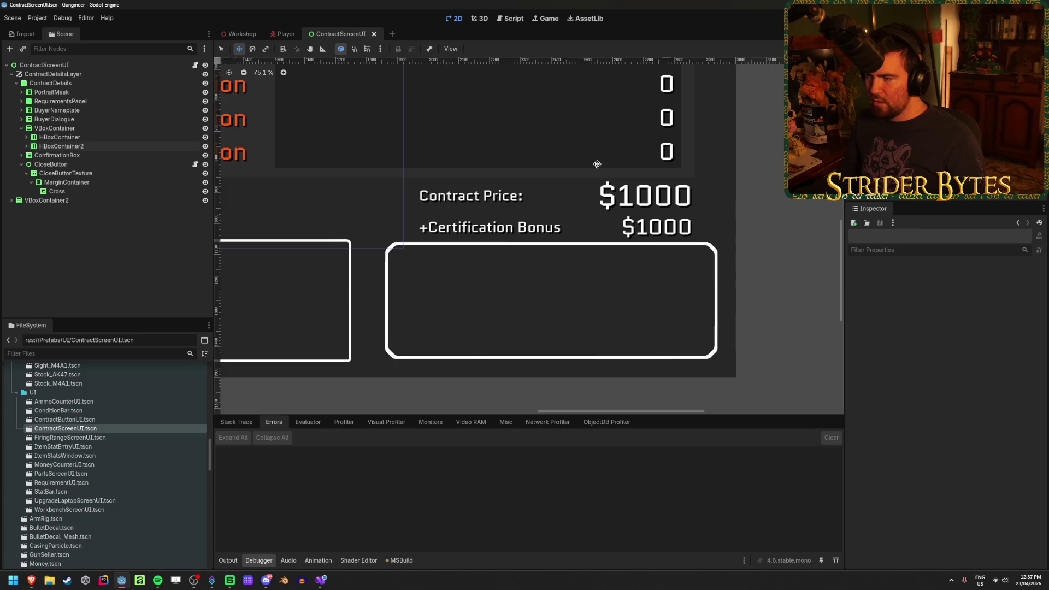
scroll(582, 271, down, 3)
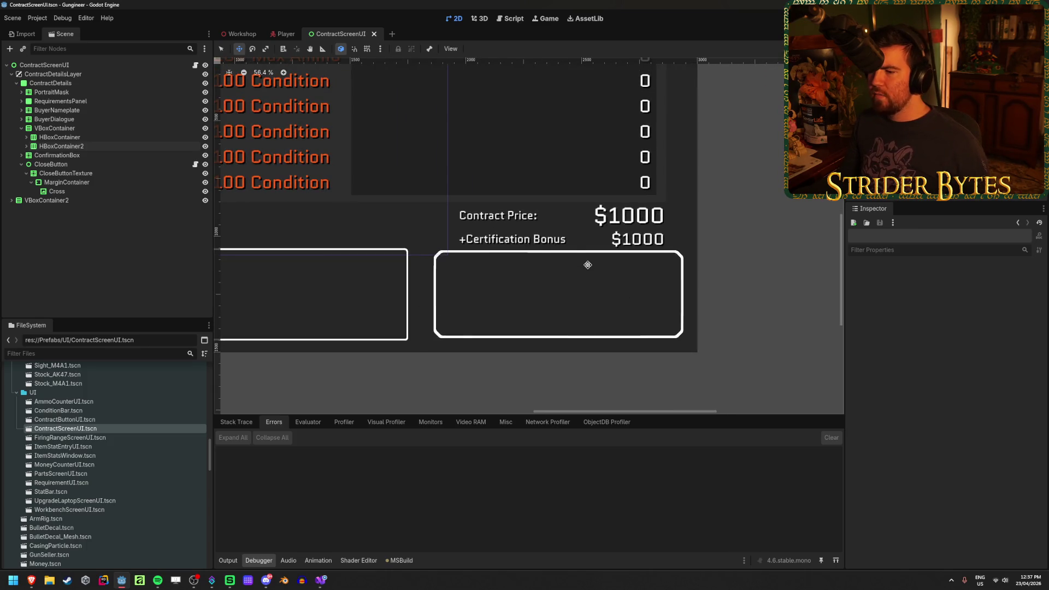
scroll(587, 265, down, 6)
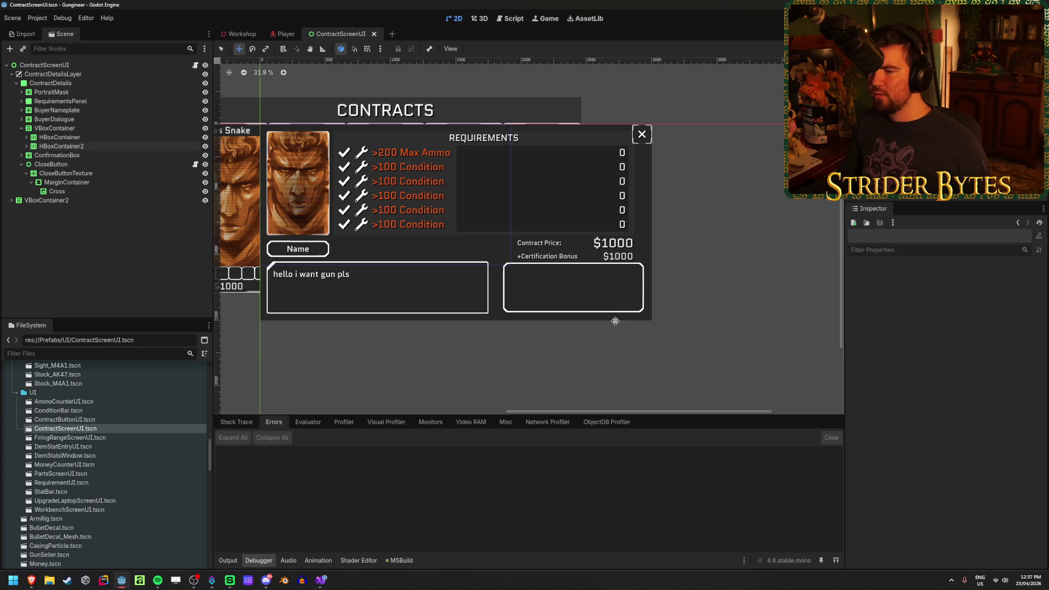
scroll(614, 322, up, 12)
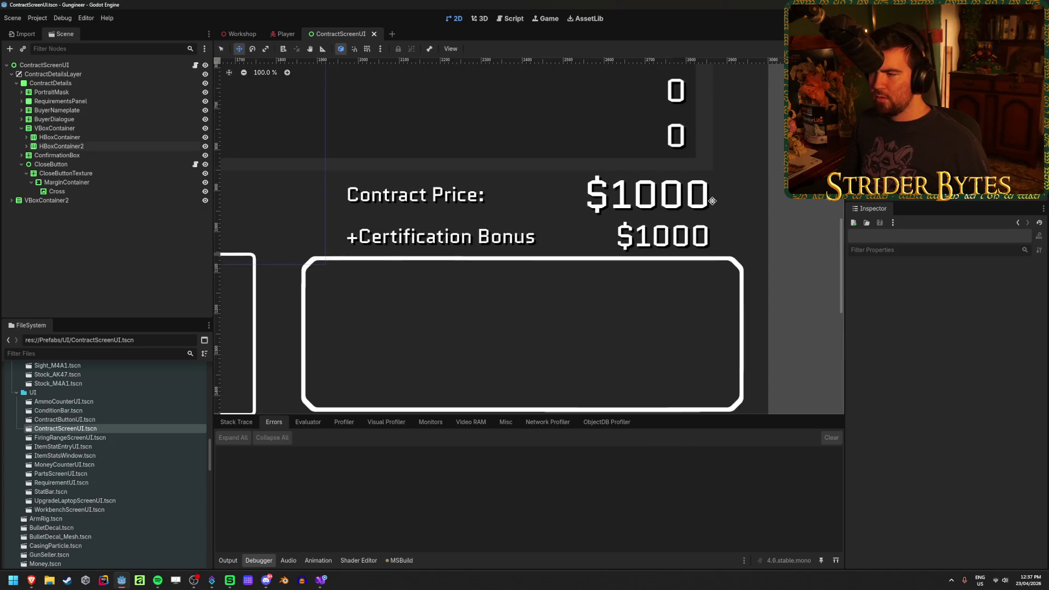
click(55, 145)
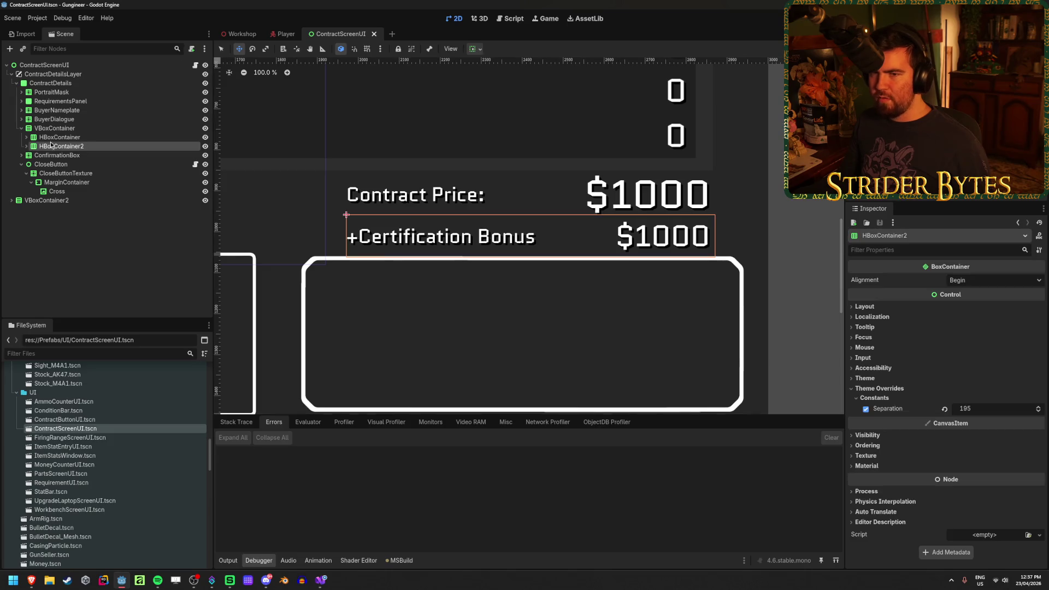
click(27, 146)
click(61, 164)
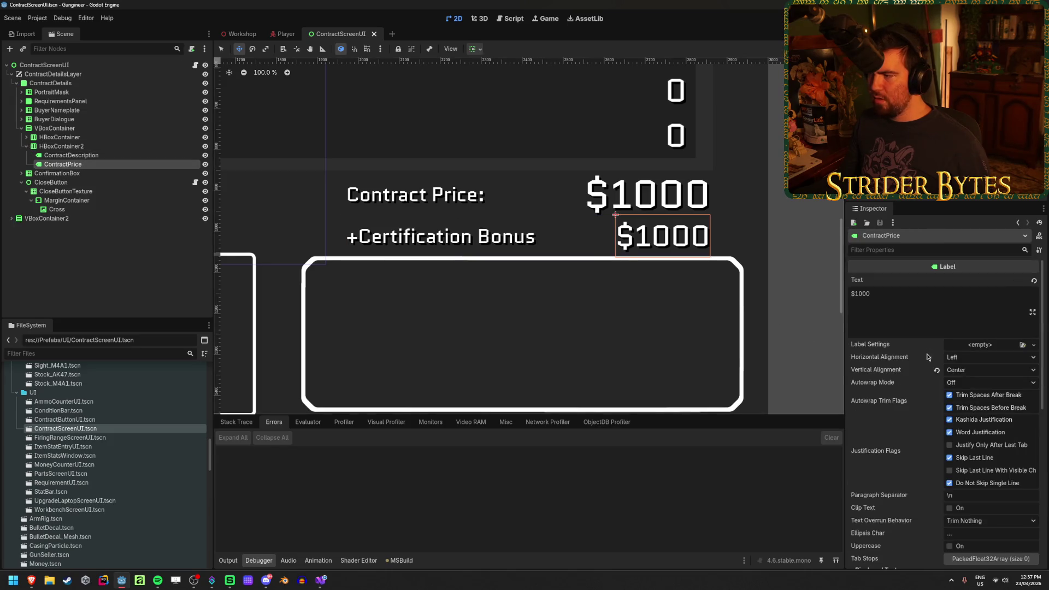
text(+)
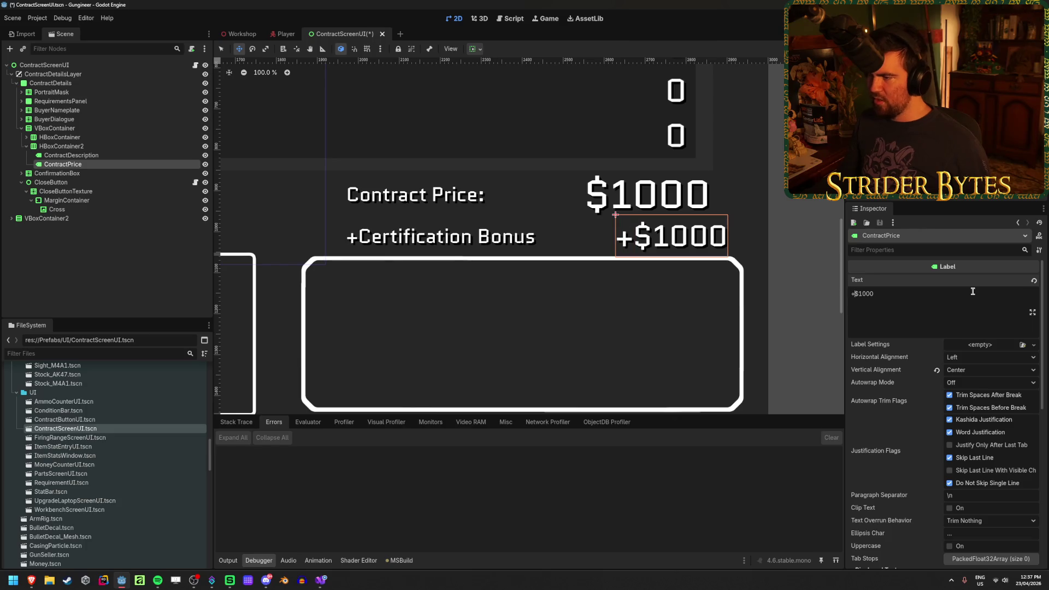
Step: Reduce the bonus row's separation to shift the amount left, and save the scene
click(66, 146)
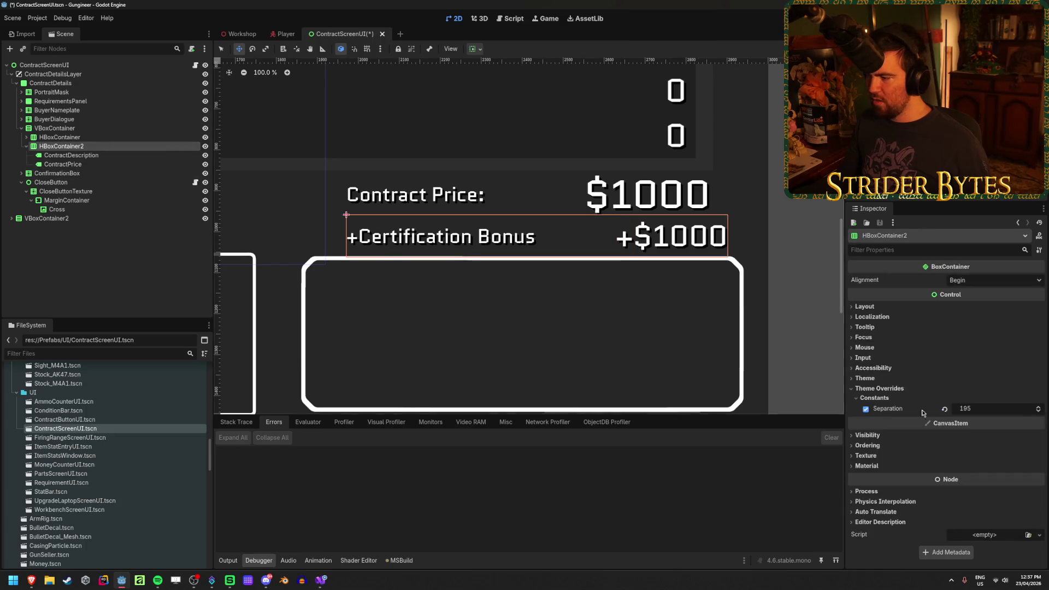
drag(1006, 416, 829, 279)
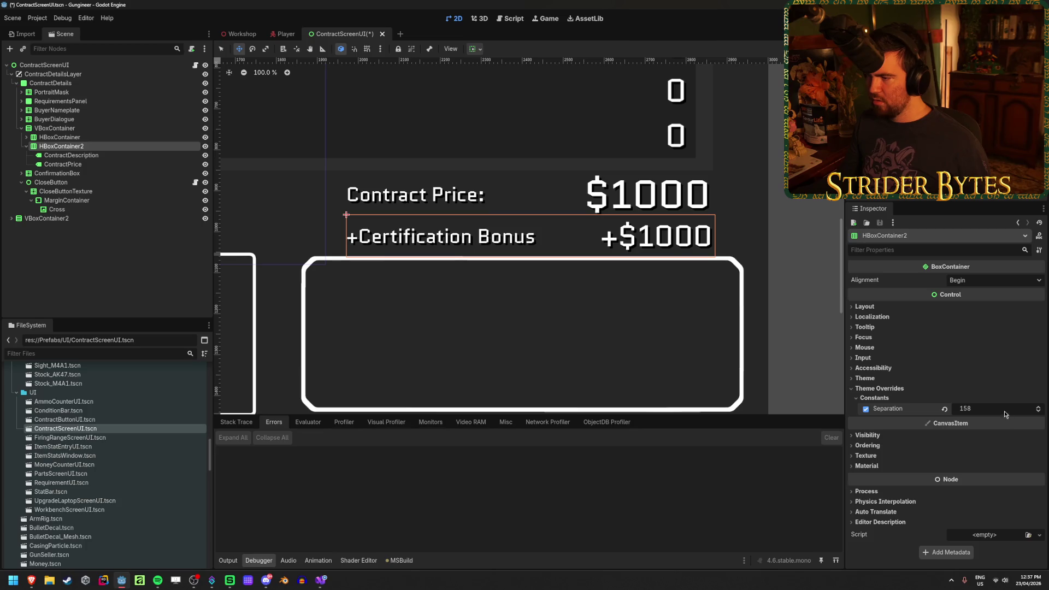
click(101, 304)
key(ctrl+s)
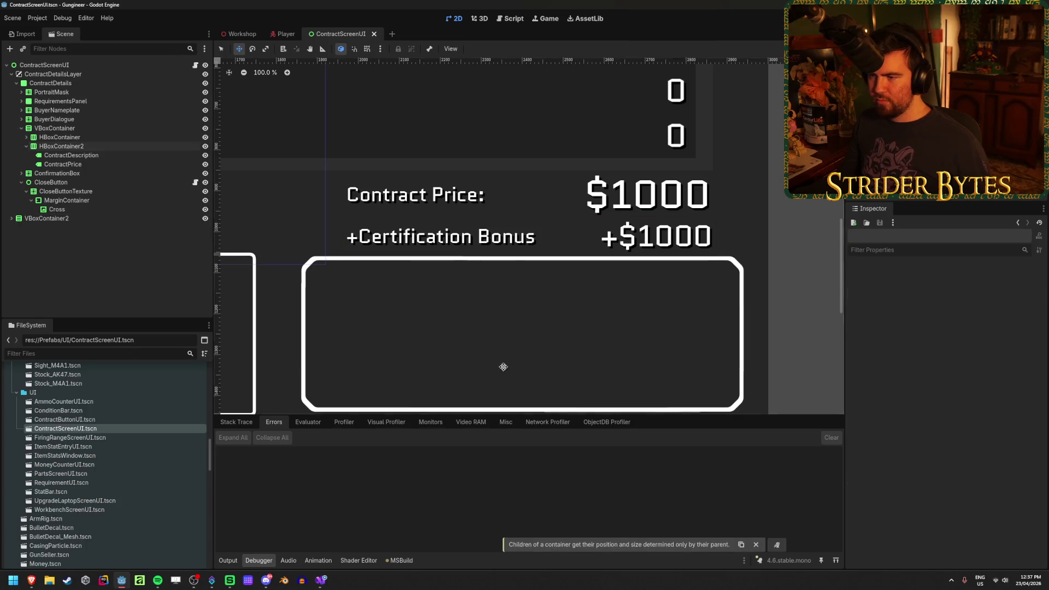
Step: Change the bonus description label to 'Certification Bonus:' and save
scroll(536, 372, down, 3)
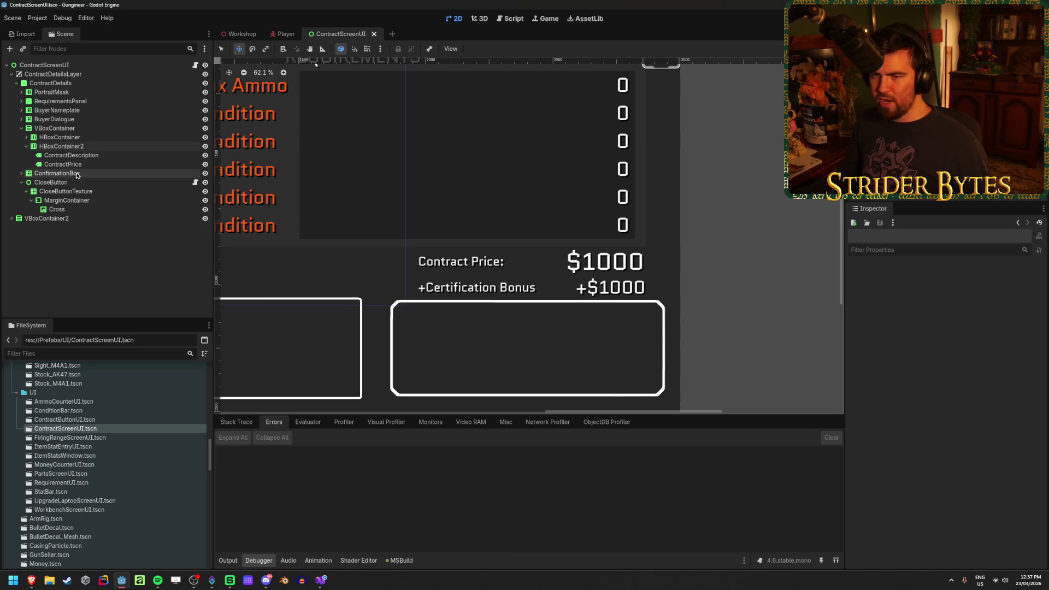
click(69, 156)
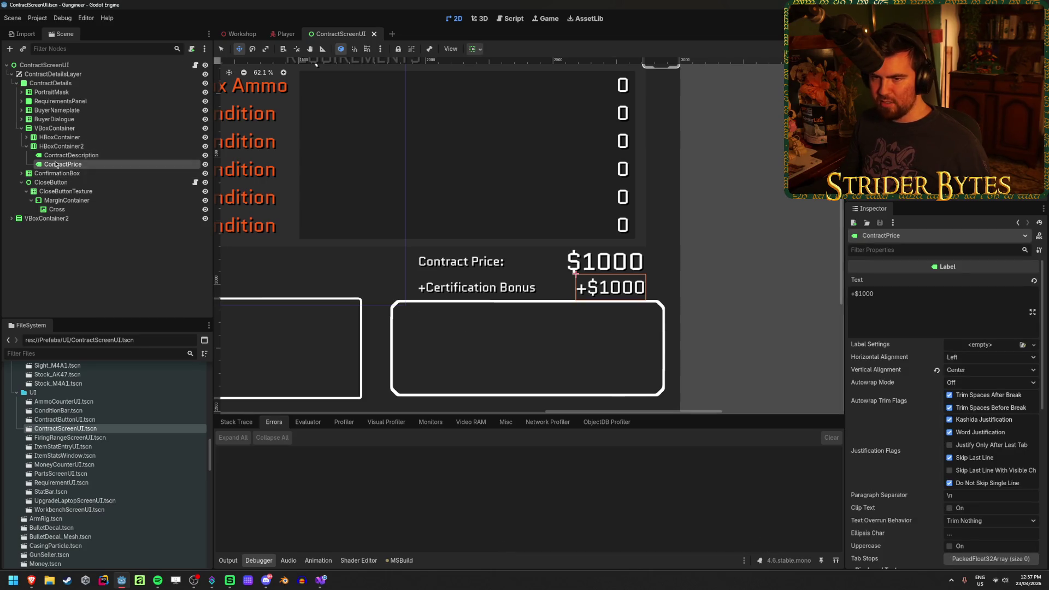
click(865, 302)
key(Home)
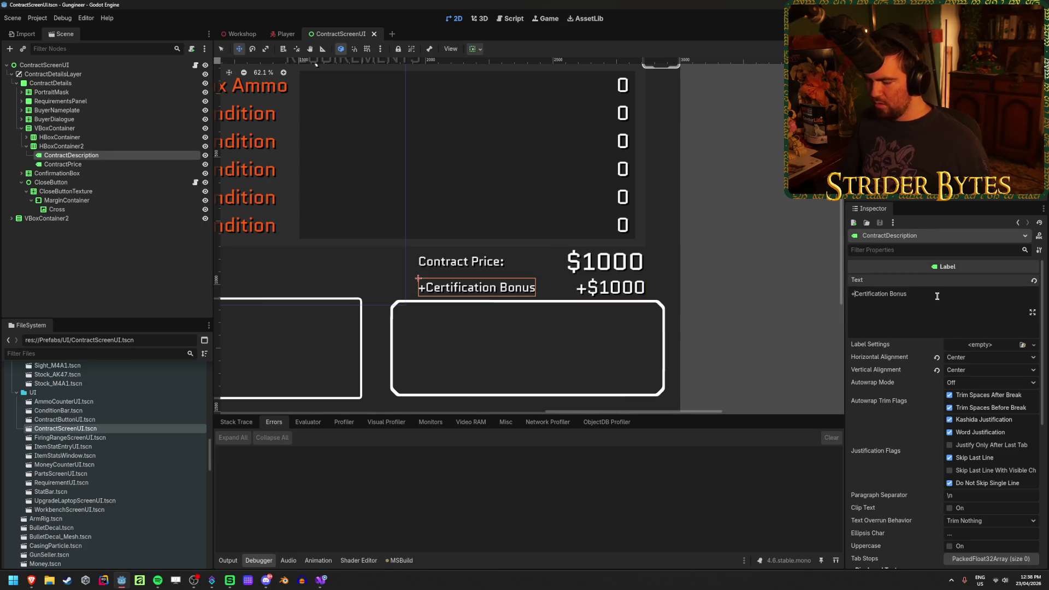
key(Delete)
click(937, 296)
text(:)
key(ctrl+s)
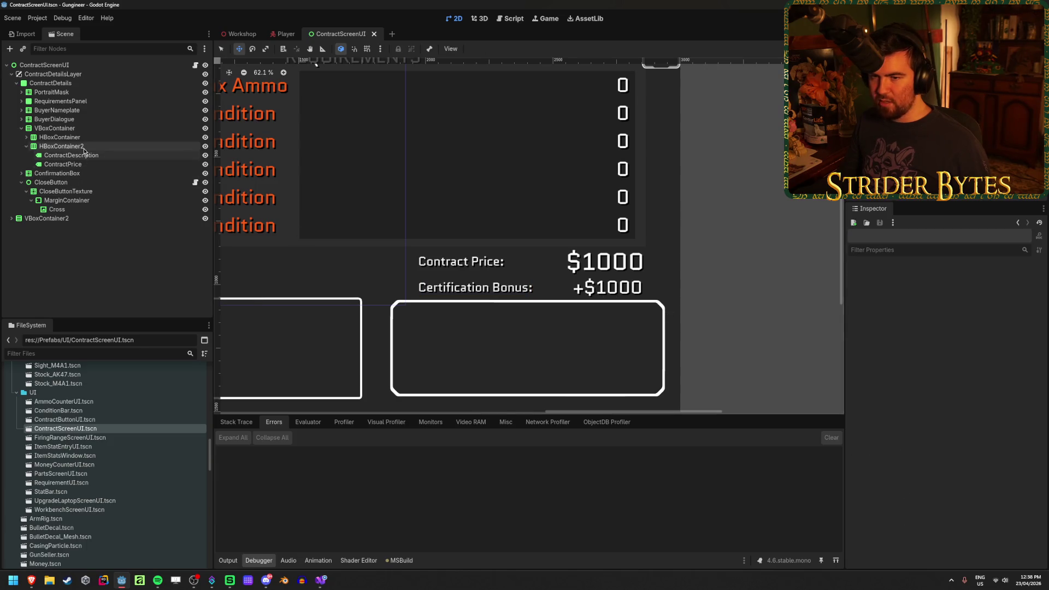
Step: Widen the bonus row's separation so +$1000 aligns under the contract price, and save
click(60, 146)
drag(966, 409, 977, 409)
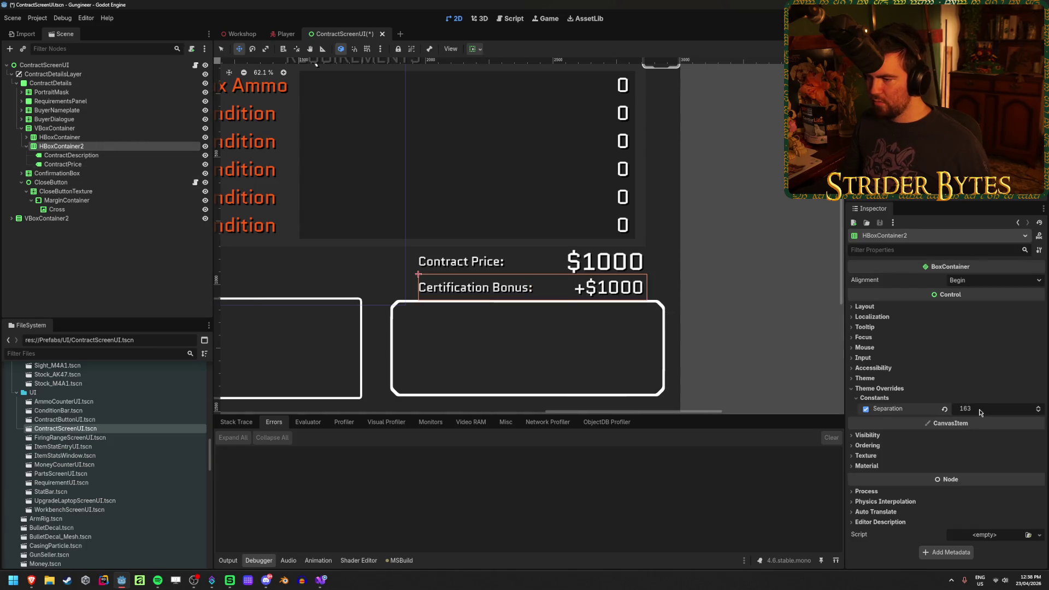
click(95, 272)
key(ctrl+s)
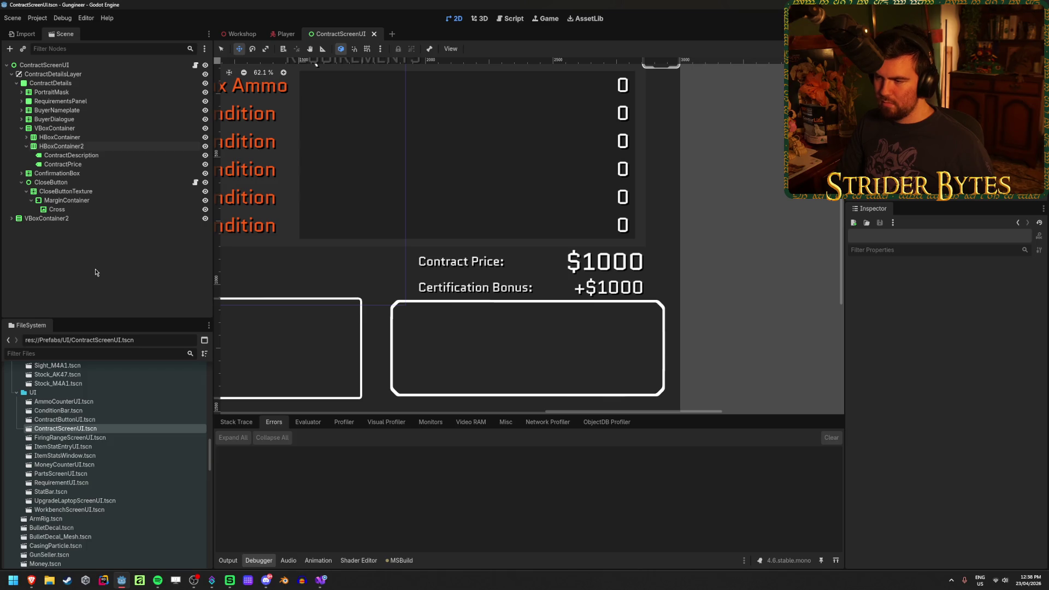
click(55, 128)
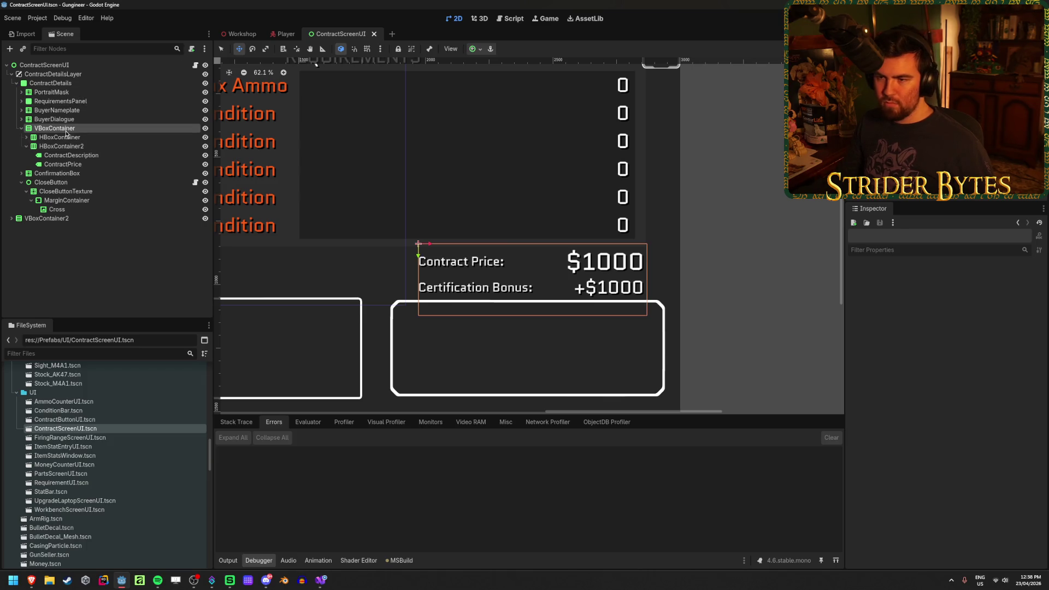
Step: Pull the Contract Price and Certification Bonus rows closer together
mouse_move(990, 455)
mouse_down()
mouse_move(972, 455)
mouse_move(987, 455)
mouse_up()
click(710, 350)
scroll(622, 318, up, 5)
scroll(583, 281, down, 9)
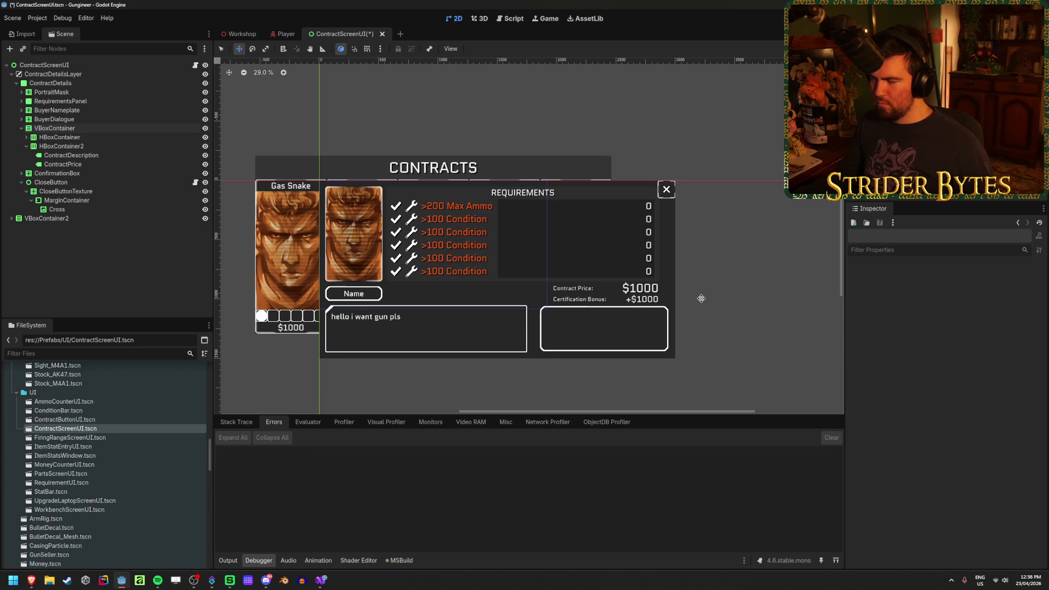
scroll(701, 298, up, 6)
scroll(658, 326, up, 1)
scroll(609, 284, down, 2)
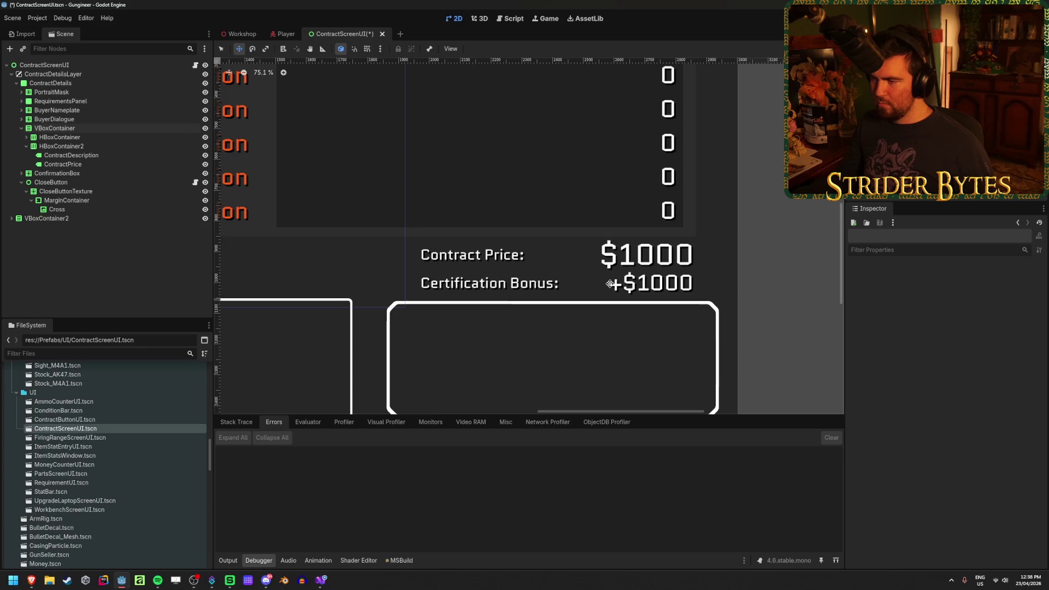
scroll(610, 283, down, 2)
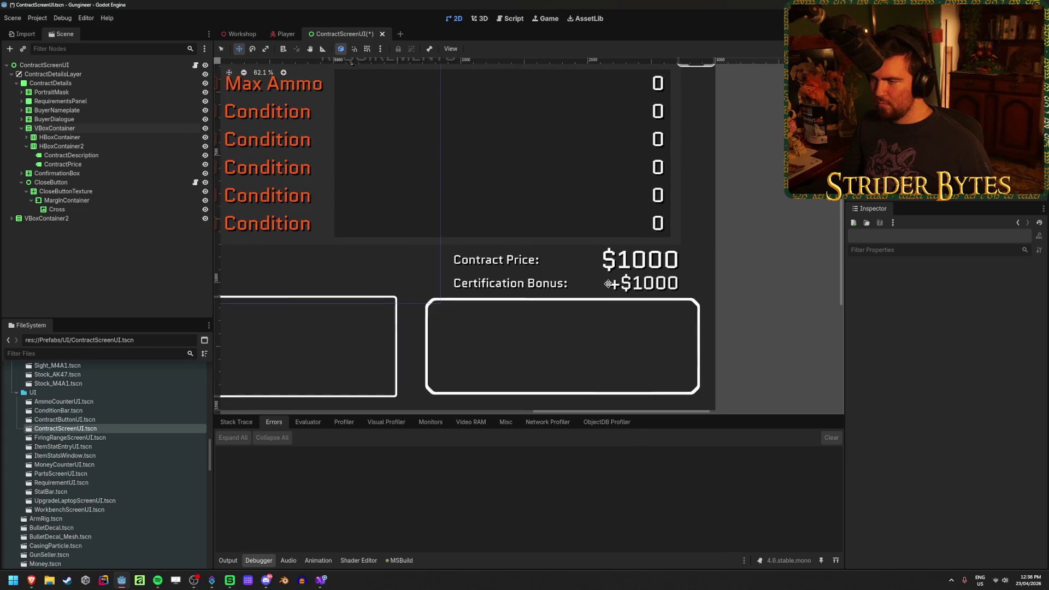
Step: Give the bonus amount label a custom font size override of 56 and save
click(99, 165)
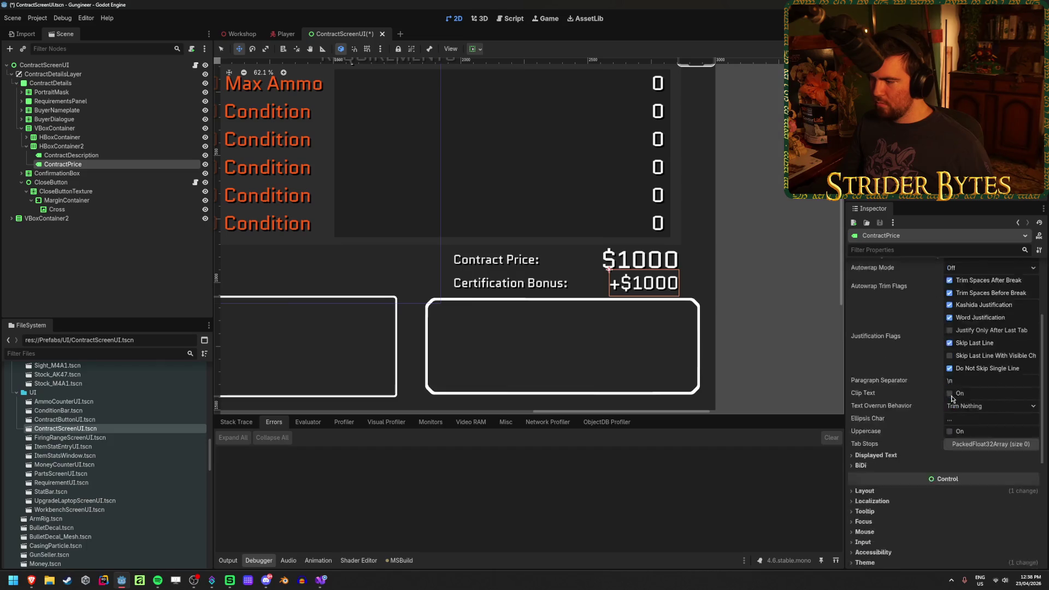
scroll(951, 398, down, 3)
click(879, 497)
click(874, 454)
click(866, 432)
drag(983, 432, 967, 432)
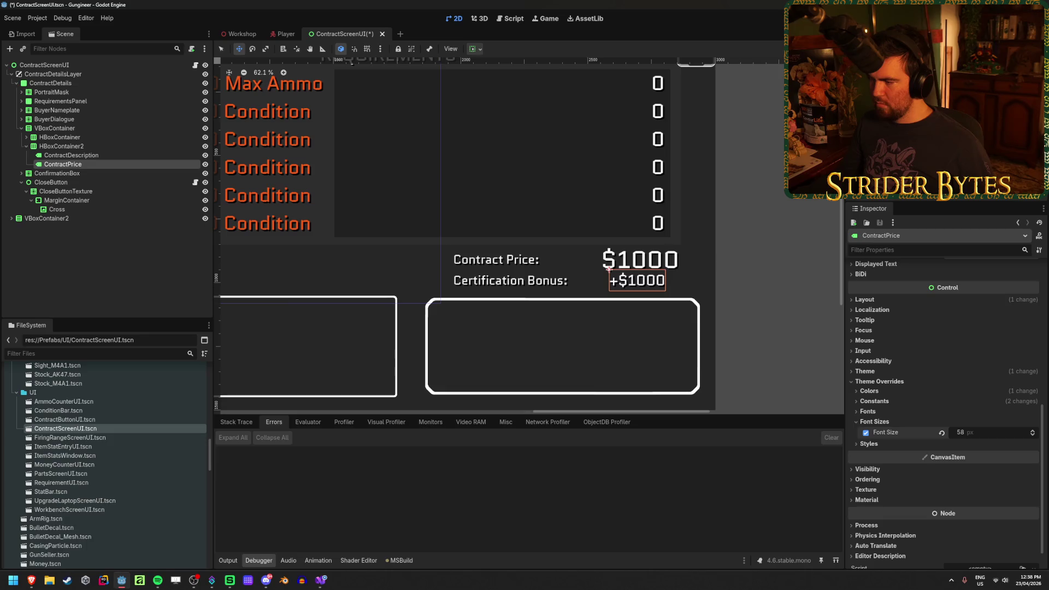
click(979, 433)
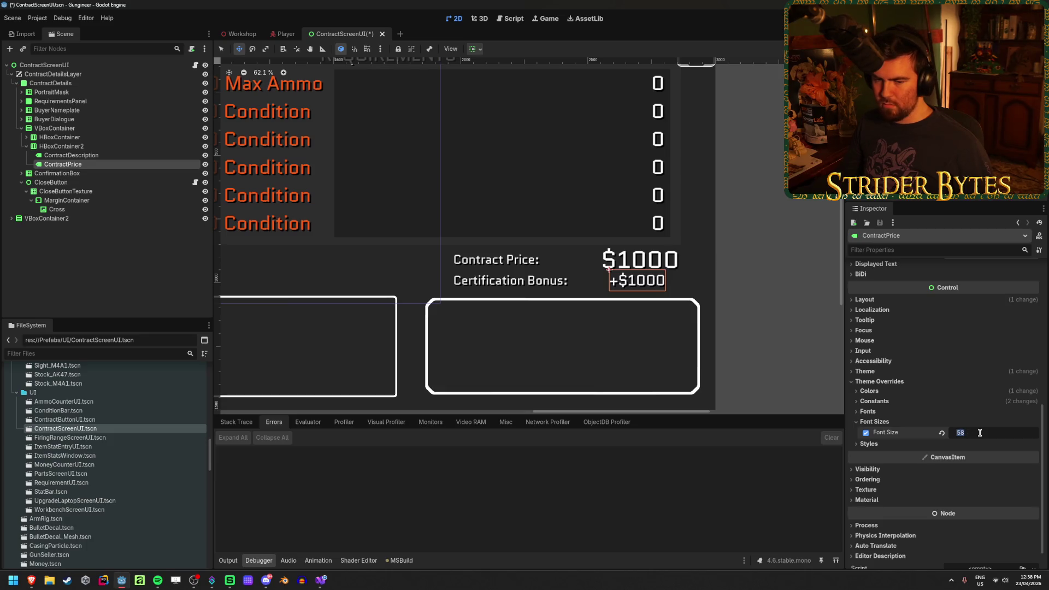
text(56)
key(Return)
key(ctrl+s)
Step: Readjust the gap between the two price rows to -30 and save the scene
scroll(672, 268, up, 3)
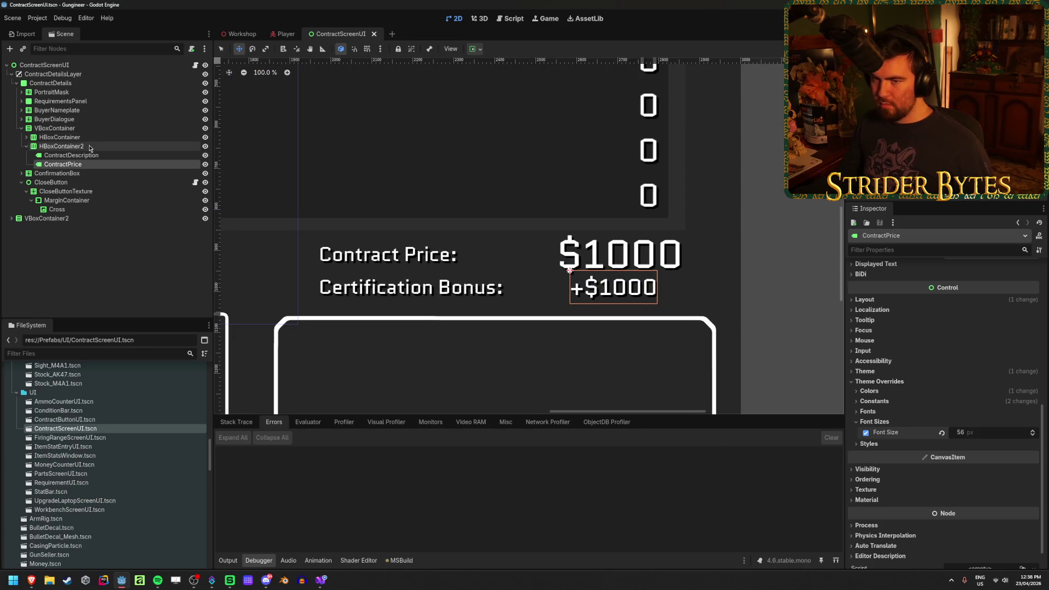
click(117, 128)
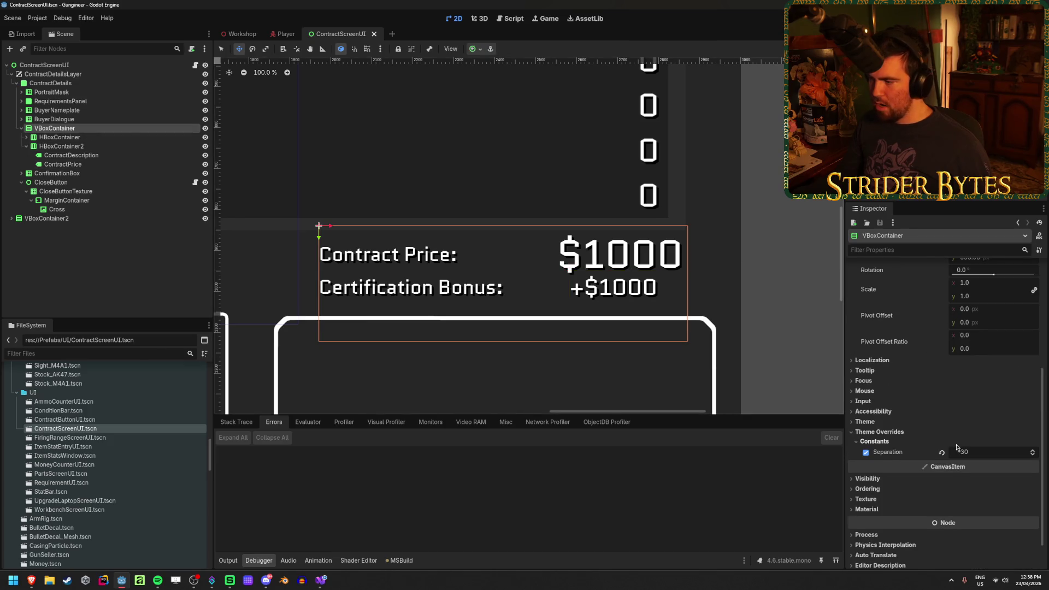
mouse_move(972, 451)
mouse_down()
mouse_move(997, 452)
mouse_move(983, 458)
mouse_up()
key(ctrl+s)
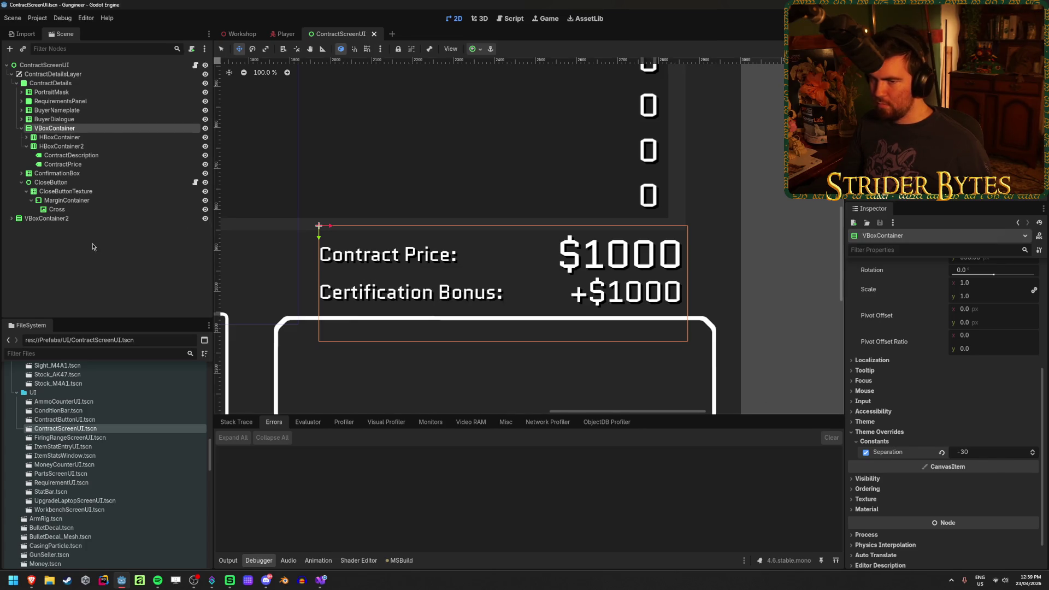
click(93, 247)
drag(438, 277, 494, 277)
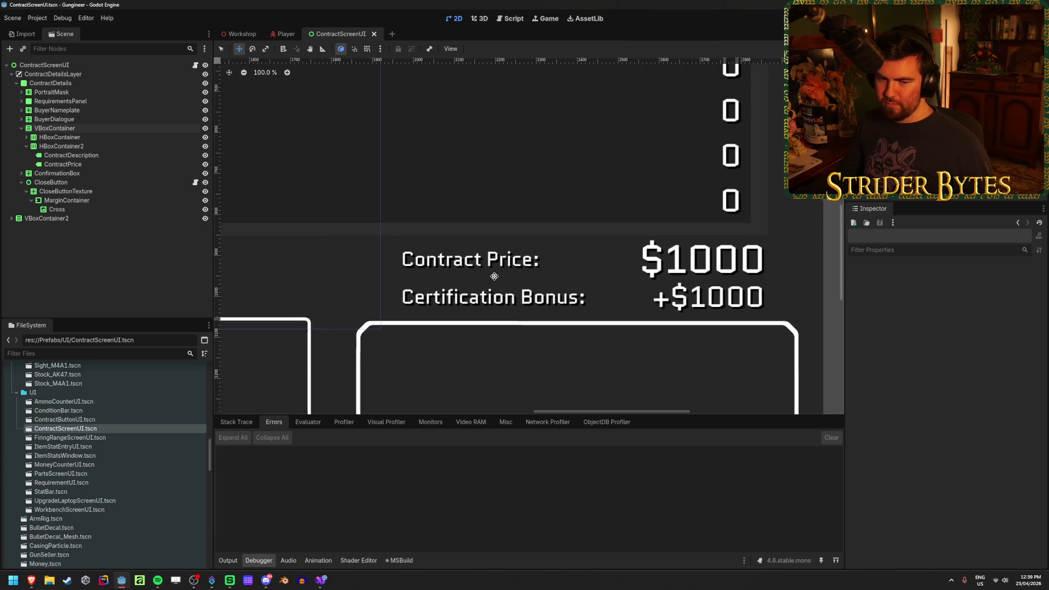
scroll(489, 272, down, 2)
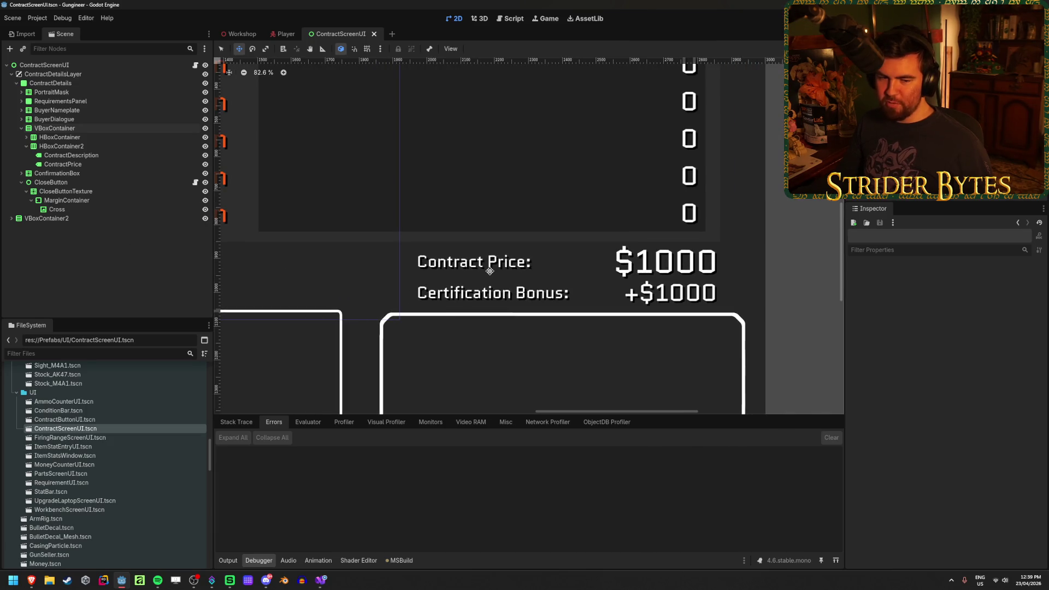
scroll(490, 271, down, 2)
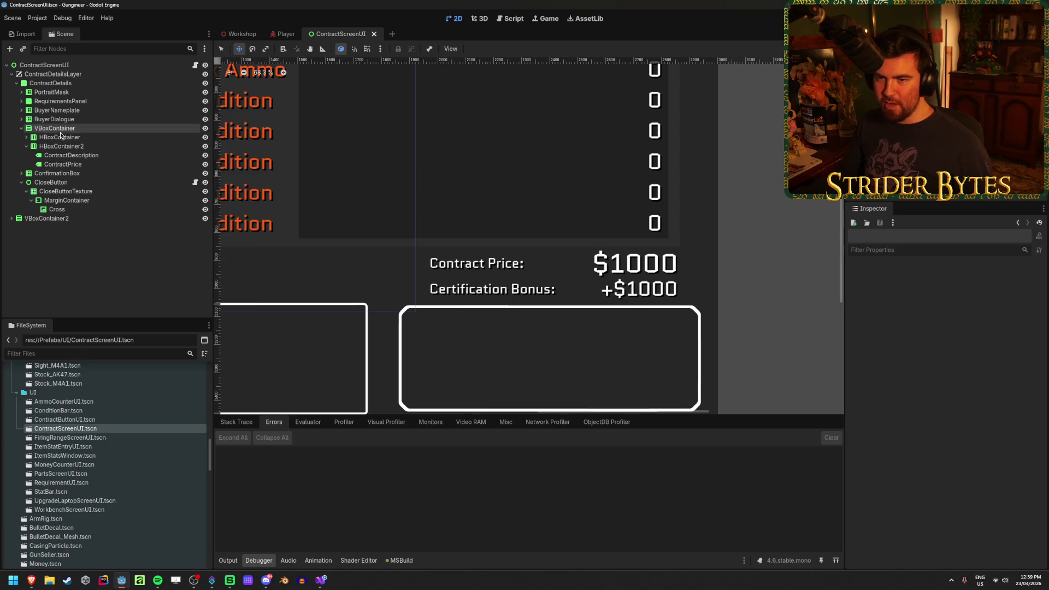
Step: Set HBoxContainer2's label-to-value Separation to 160
click(56, 147)
click(27, 146)
click(99, 285)
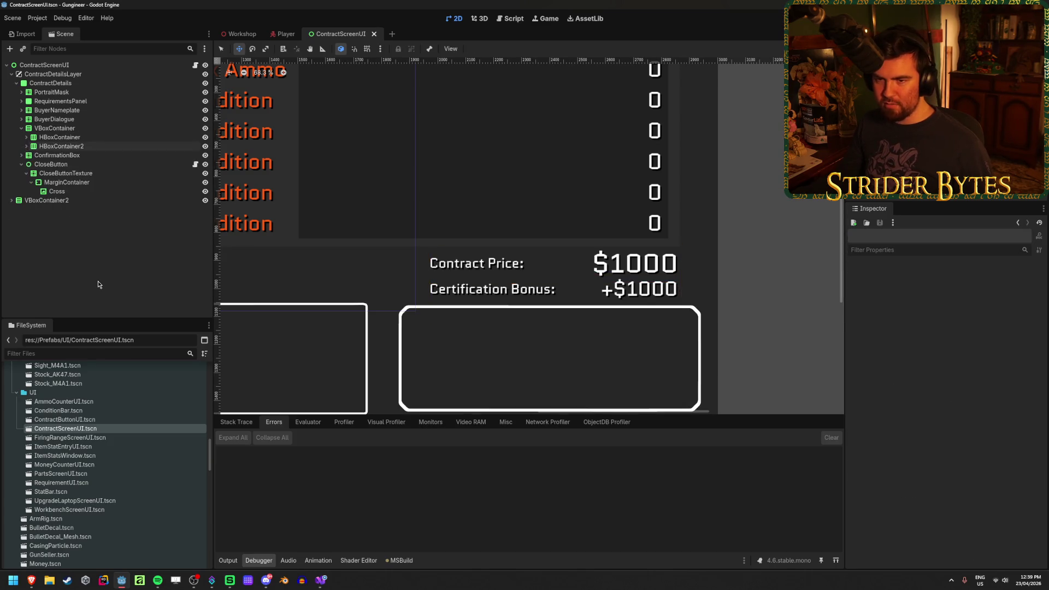
click(71, 137)
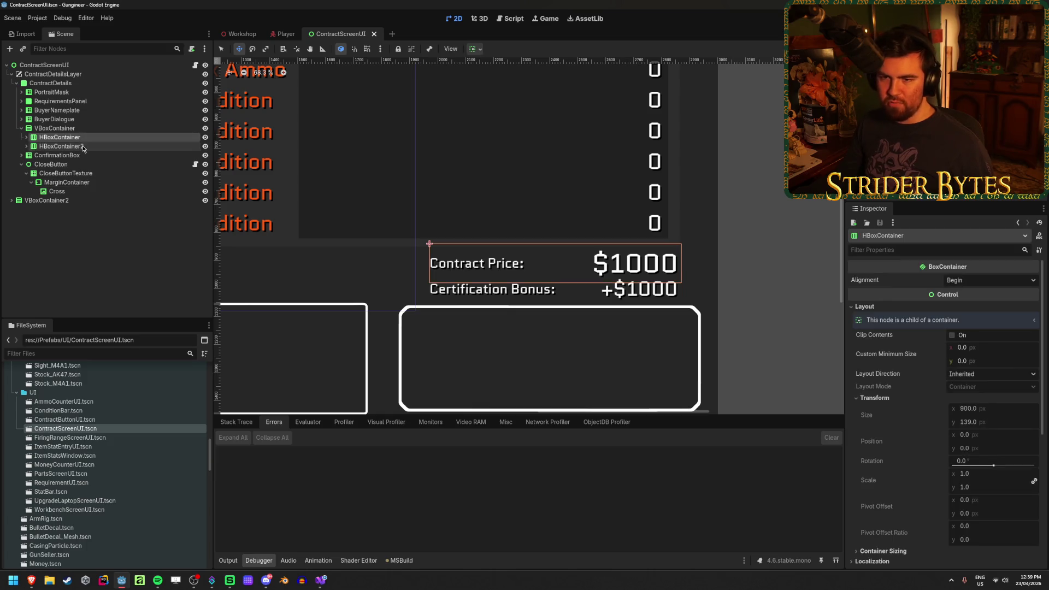
click(71, 146)
click(93, 246)
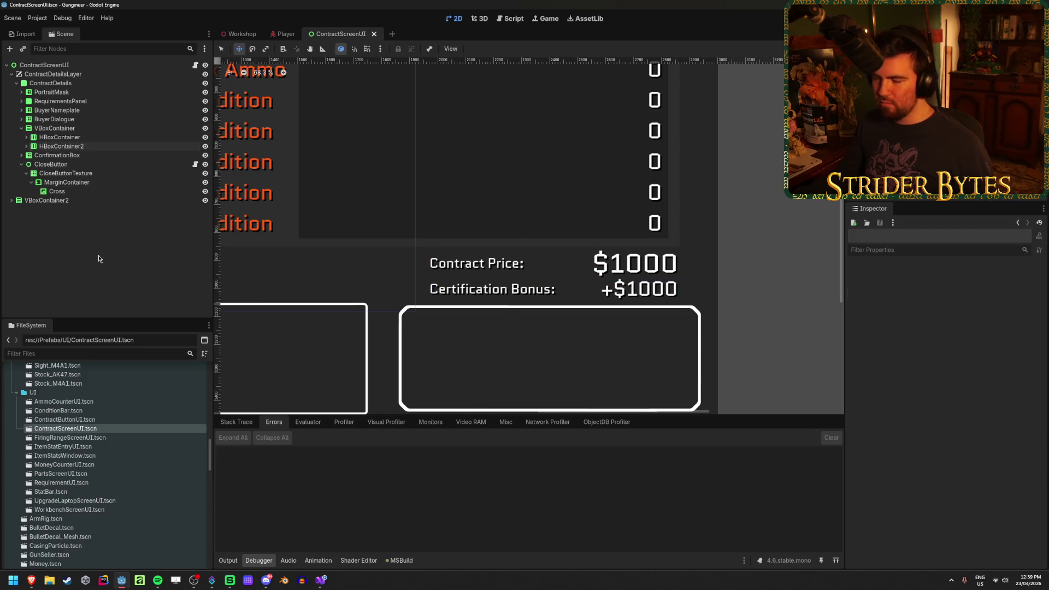
click(77, 146)
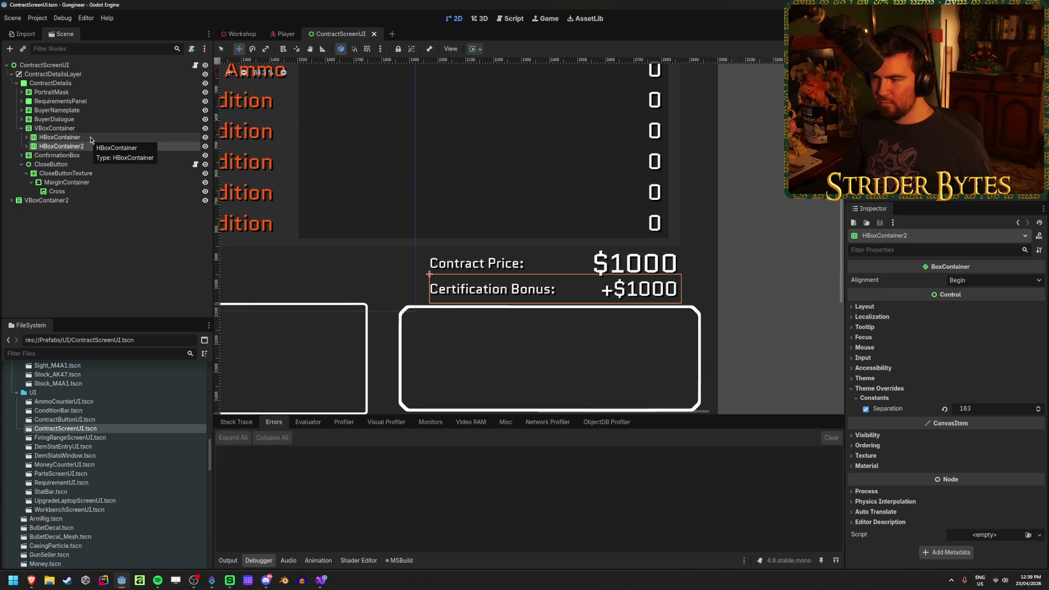
click(985, 410)
text(160)
key(Return)
Step: Set the Contract Price HBoxContainer's Separation to 240 and save
click(81, 137)
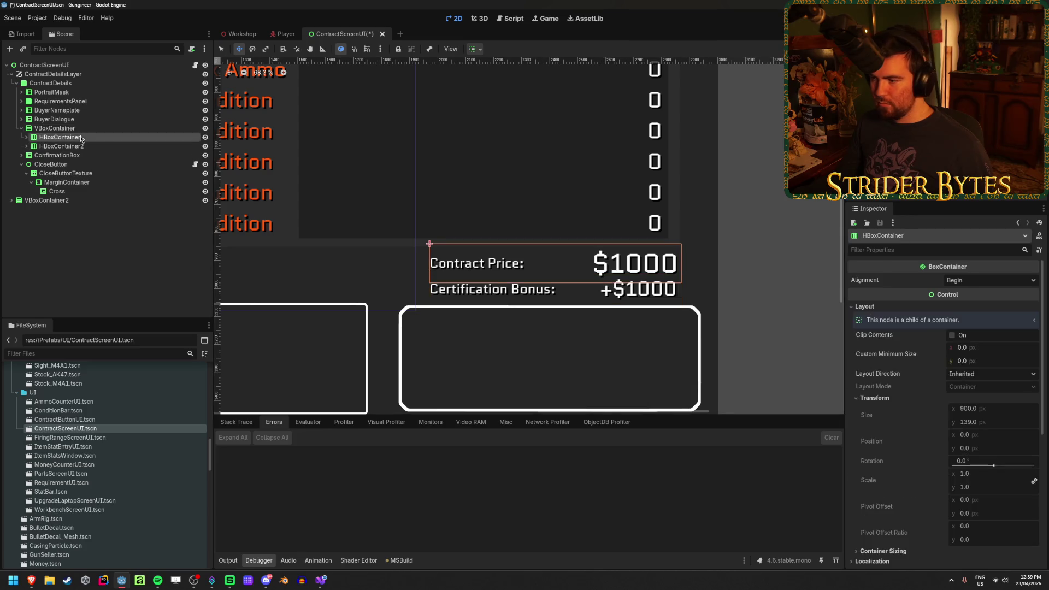
scroll(957, 400, down, 5)
click(976, 462)
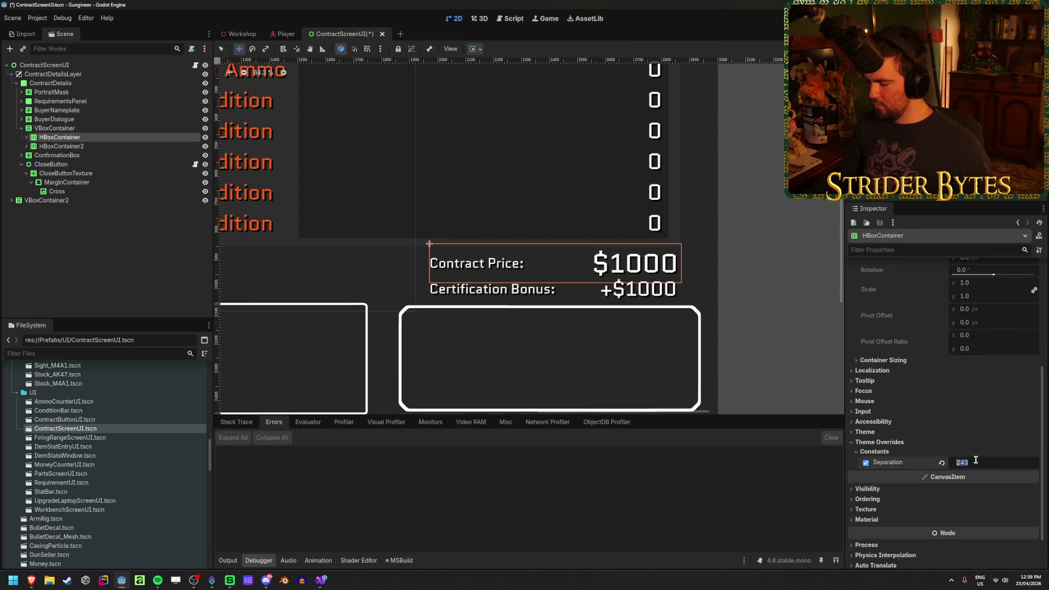
key(Return)
scroll(745, 259, up, 6)
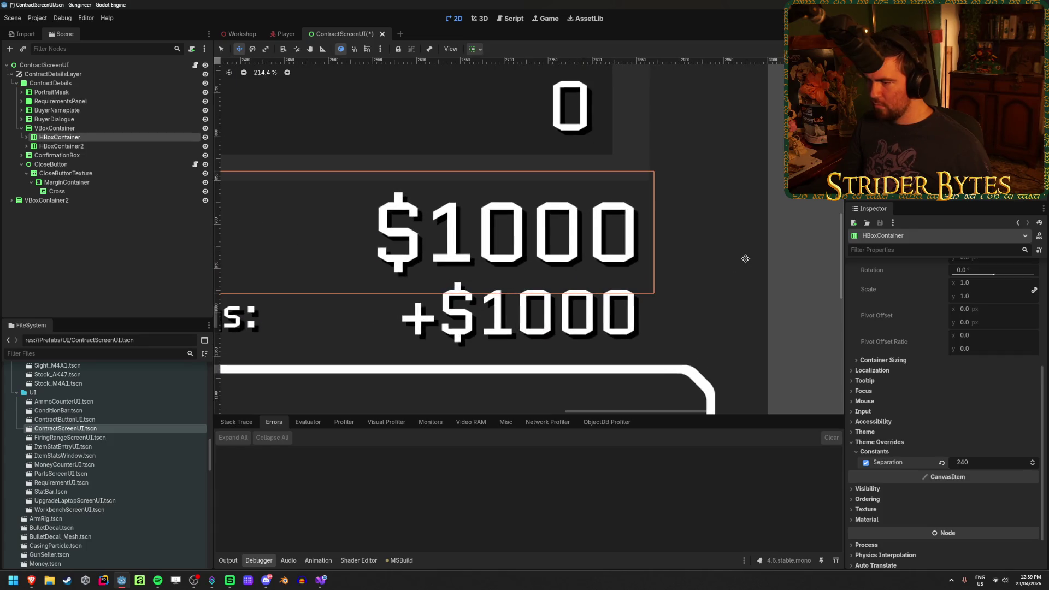
scroll(745, 258, down, 4)
key(Escape)
key(ctrl+s)
Step: Begin renaming the bonus row's description label in the Scene dock
scroll(544, 251, down, 1)
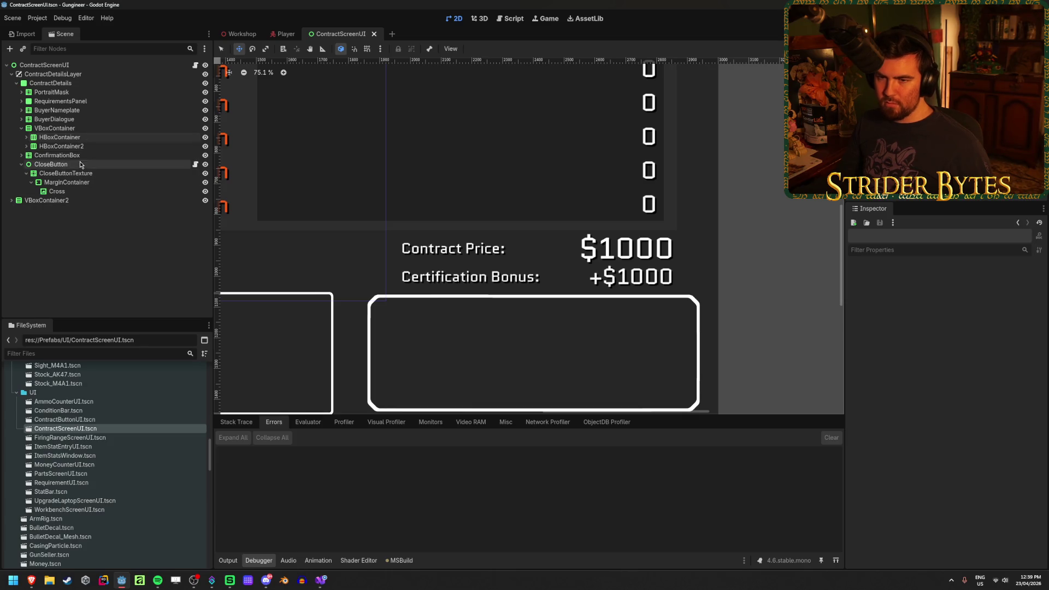
click(60, 164)
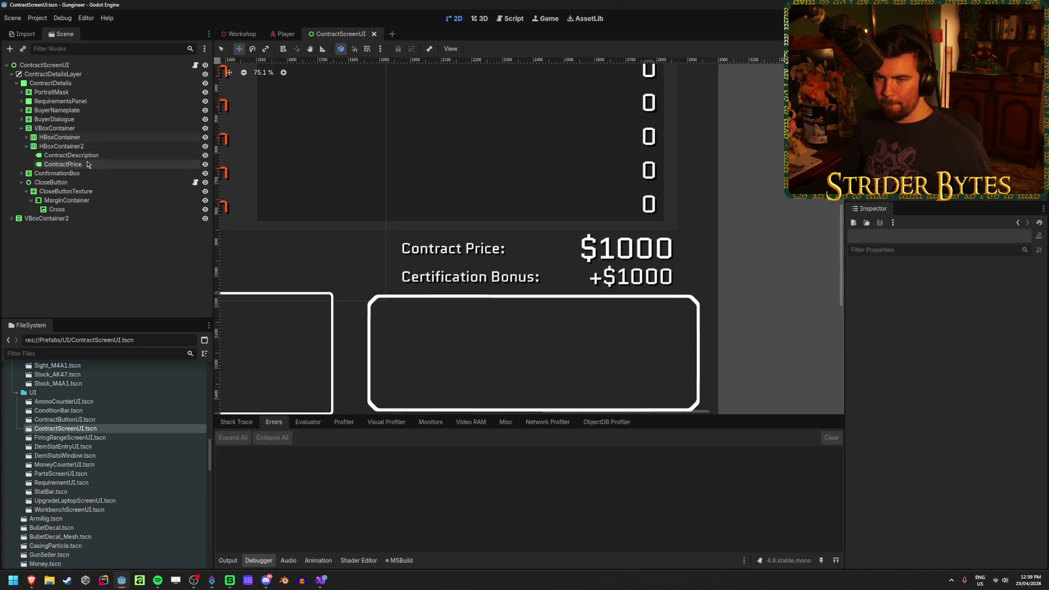
click(74, 155)
click(76, 156)
click(69, 155)
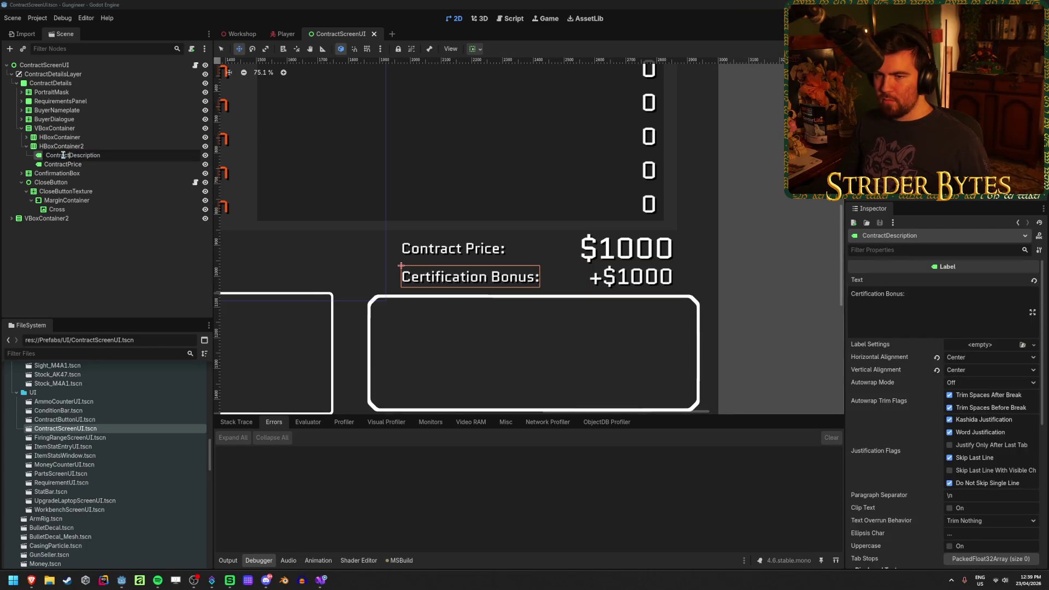
key(super)
key(super)
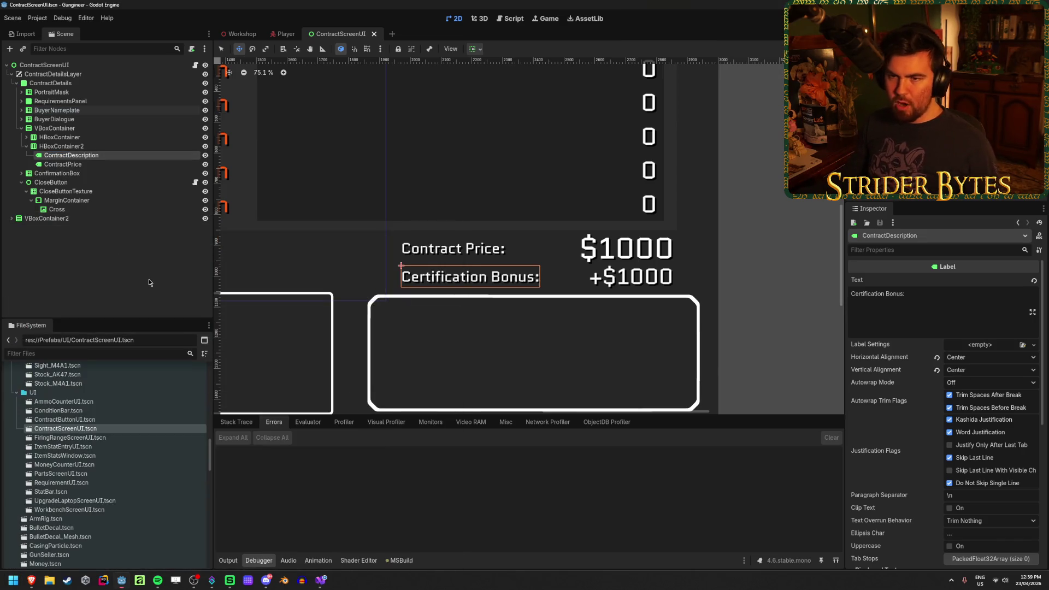
click(83, 155)
key(Home)
key(Delete)
key(Delete)
key(Delete)
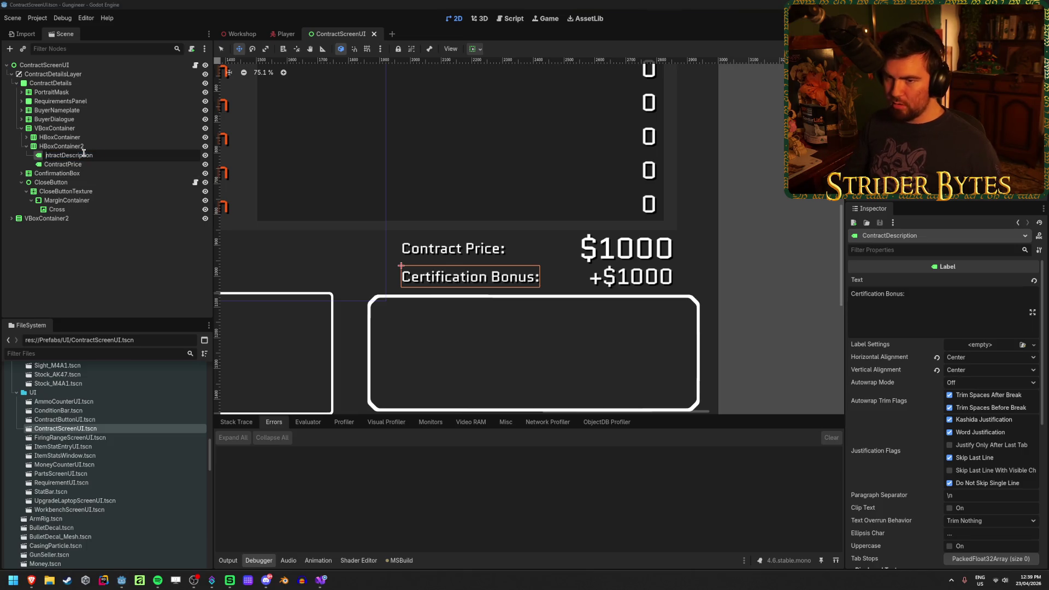
Step: Rename the bonus row's labels to BonusDescription and BonusPrice and save
text(us)
key(Return)
key(Down)
key(F2)
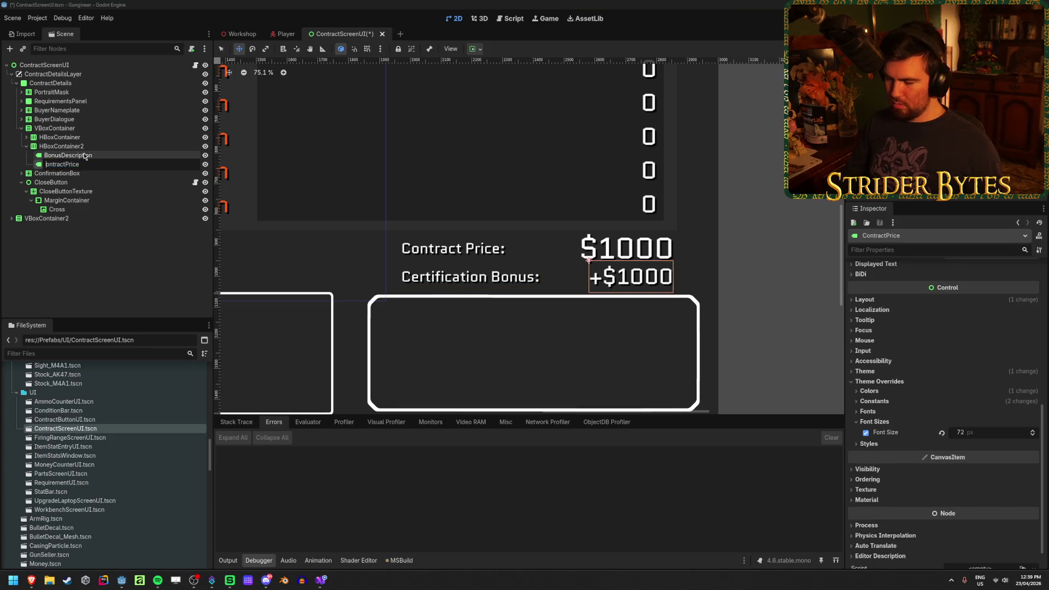
key(Delete)
key(Delete)
key(Delete)
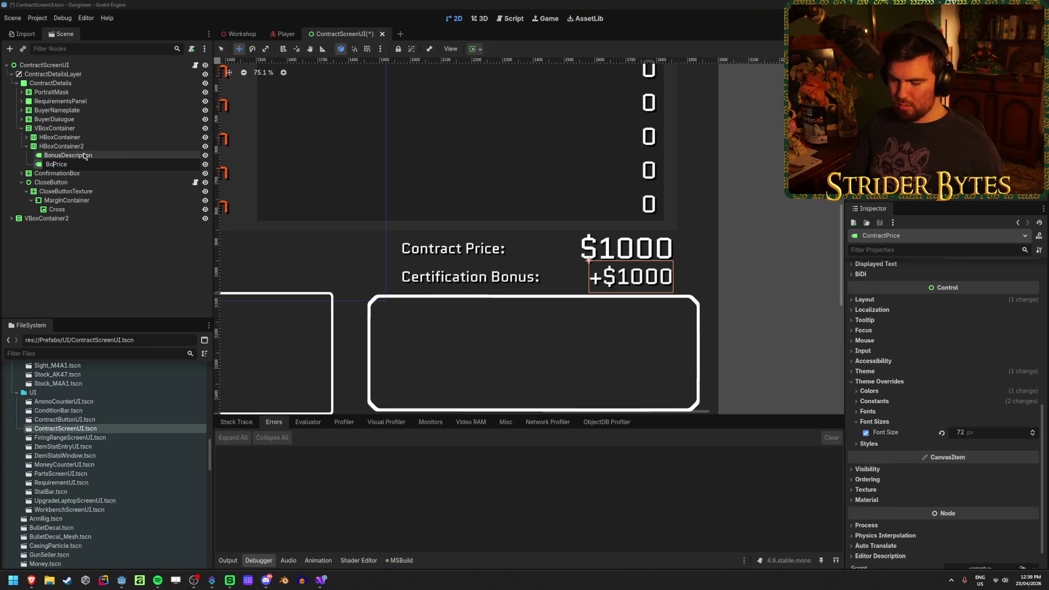
text(s)
key(Return)
key(ctrl+s)
Step: Retype the BonusPrice amount digits as 1000 and save the scene
click(88, 258)
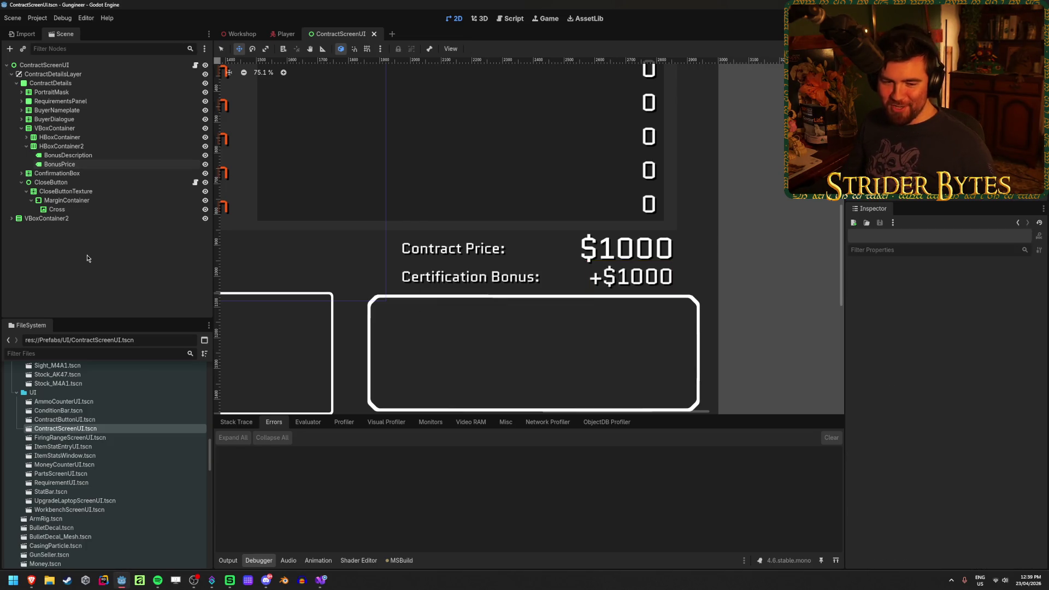
click(77, 164)
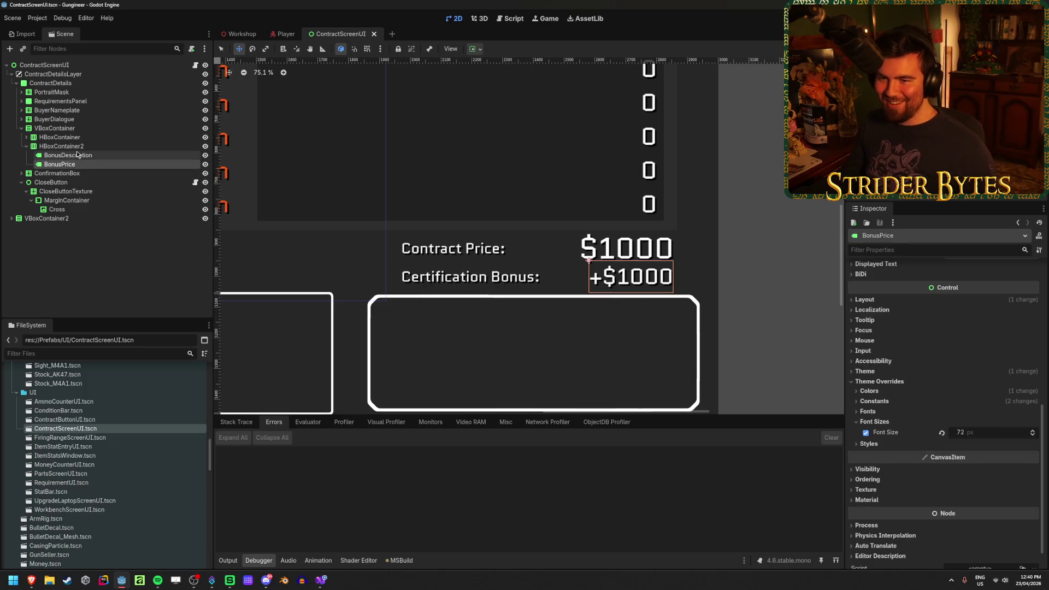
click(77, 154)
click(89, 264)
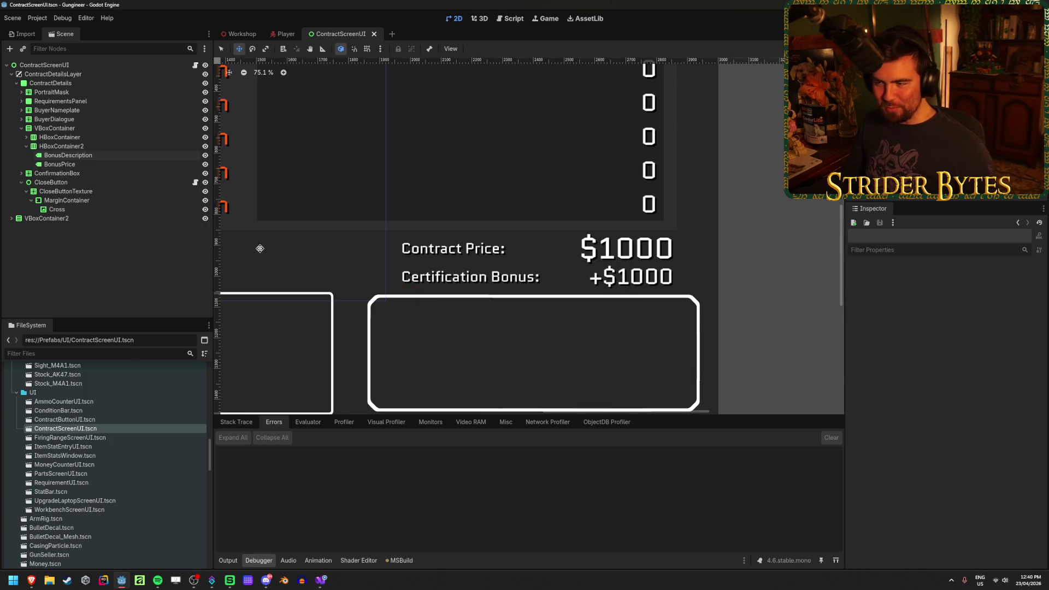
click(91, 164)
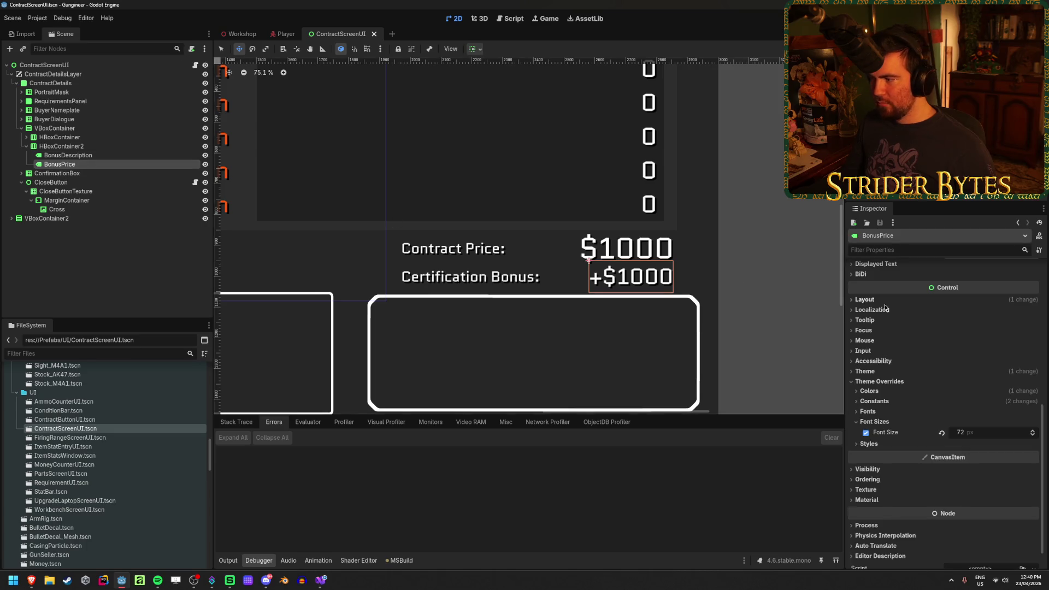
scroll(885, 307, up, 5)
click(927, 299)
key(BackSpace)
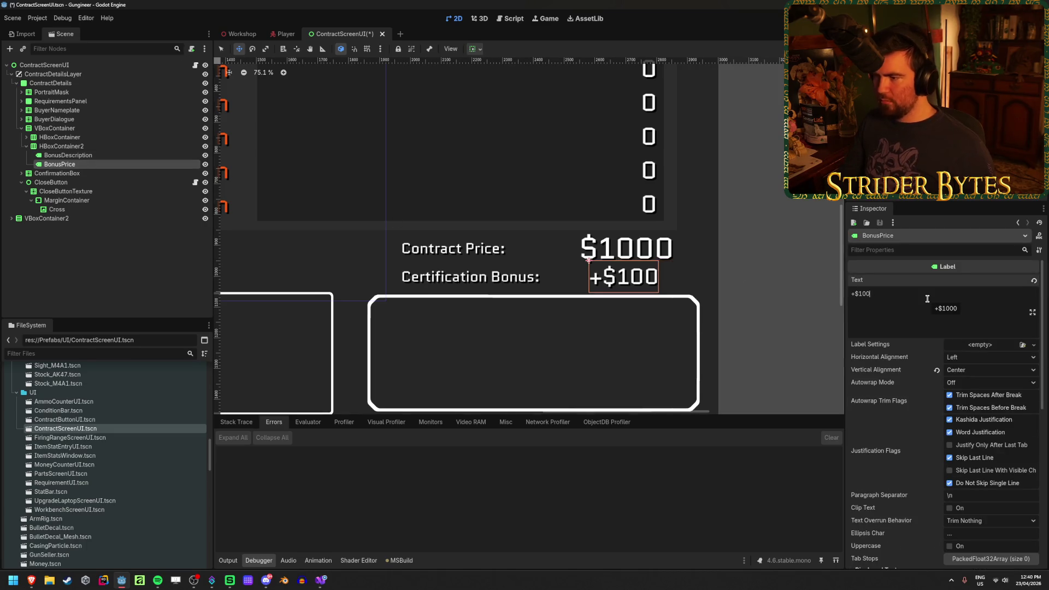
key(BackSpace)
key(BackSpace)
key(BackSpace)
text(1000)
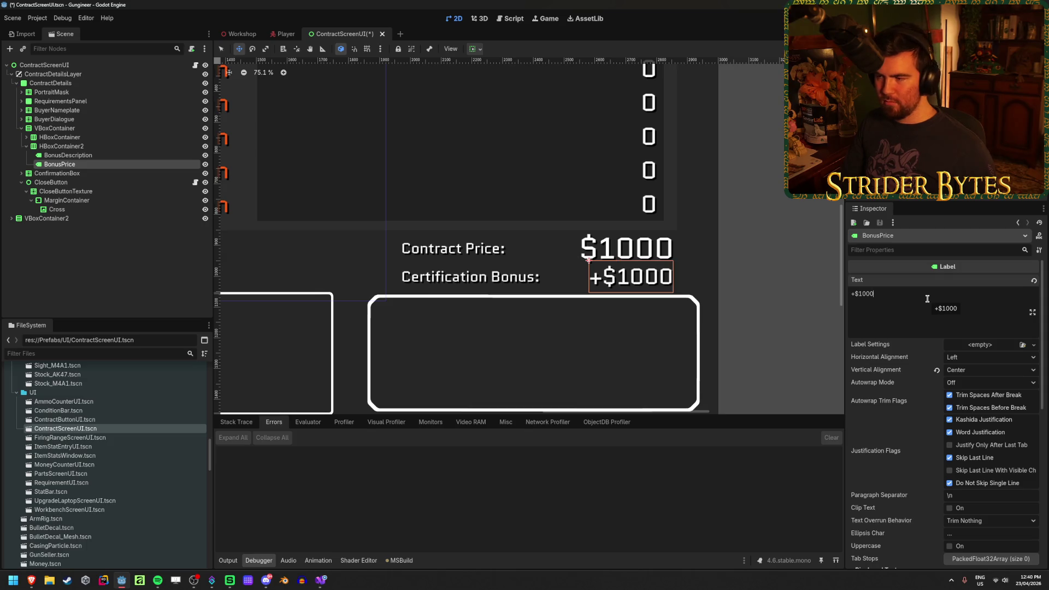
key(ctrl+s)
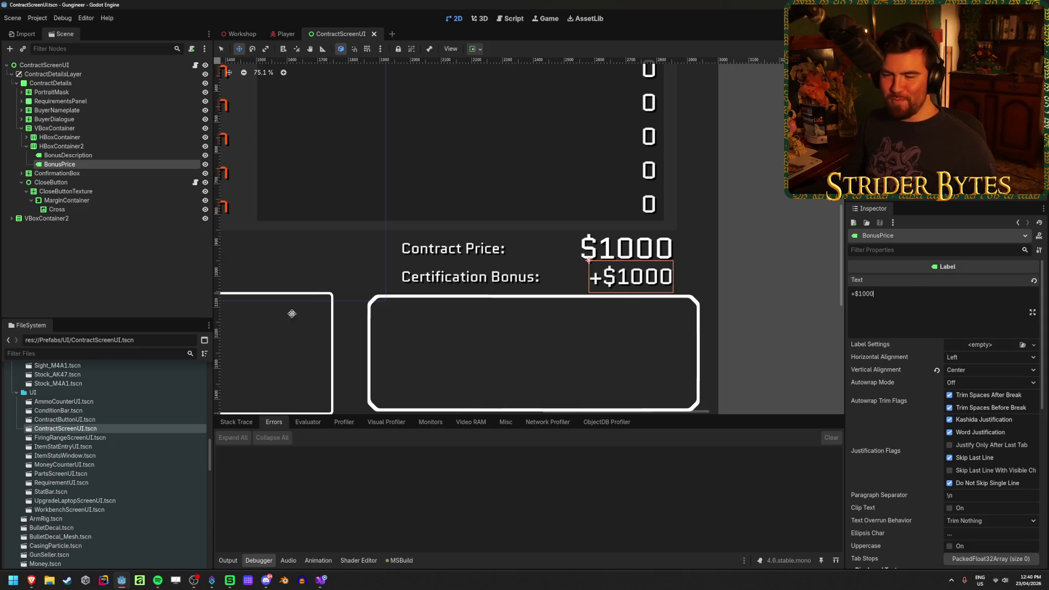
Step: Review the bonus and Contract Price rows' labels in the Scene tree
click(68, 155)
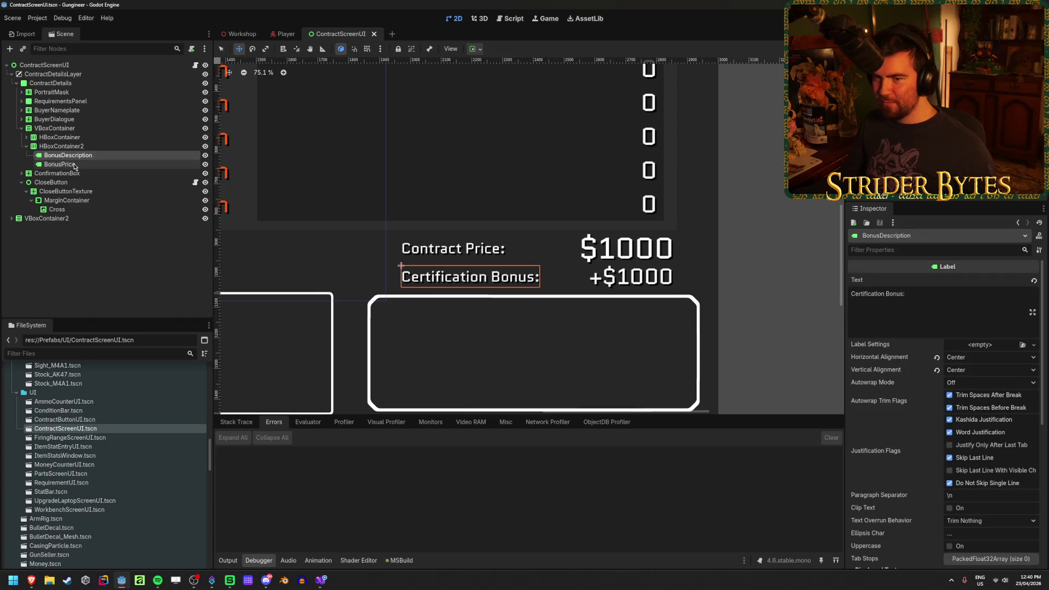
click(75, 165)
click(27, 137)
click(123, 280)
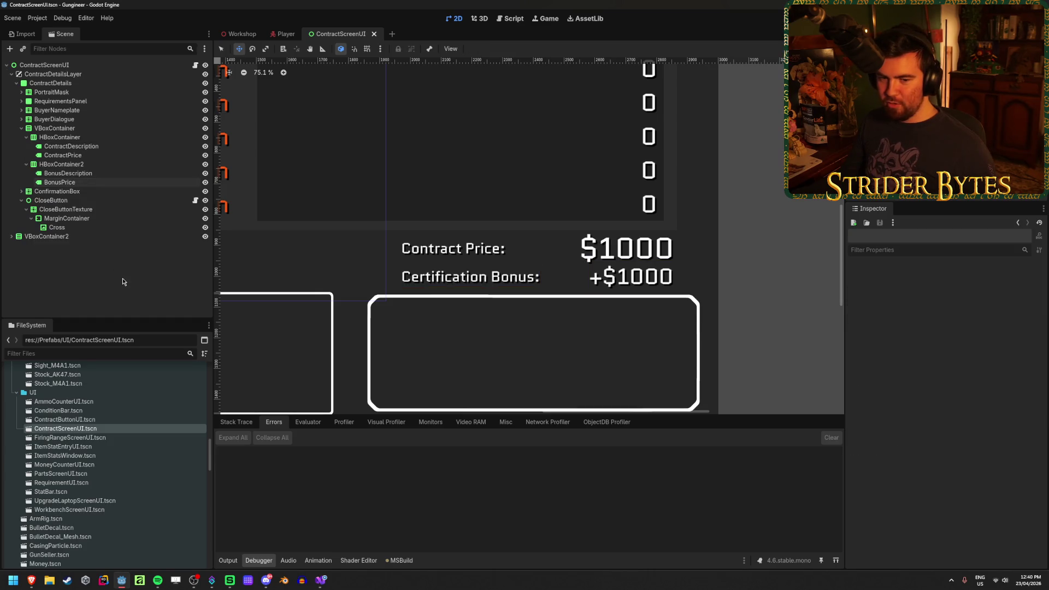
click(52, 147)
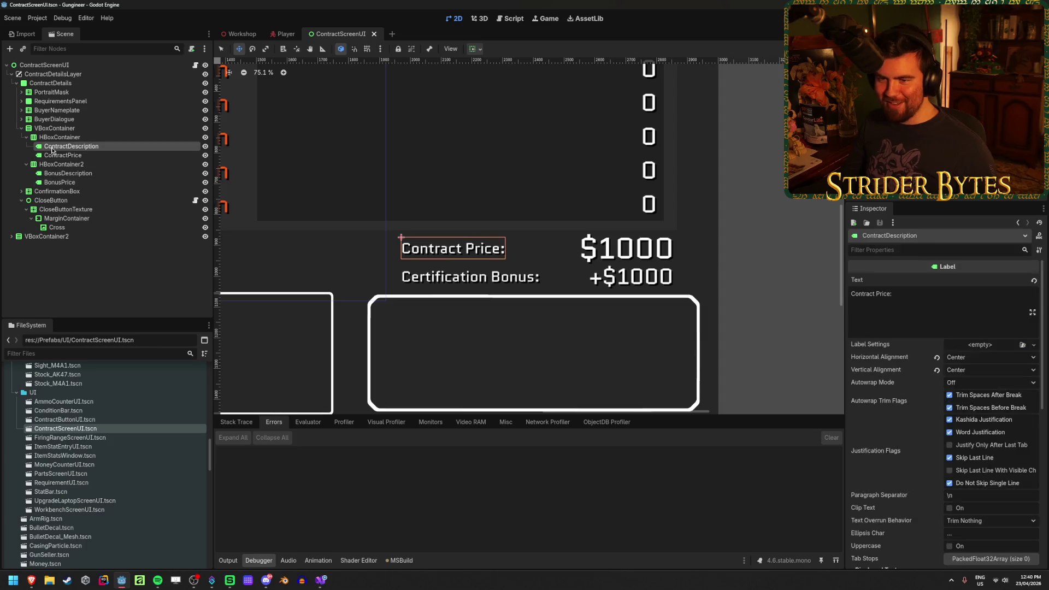
click(57, 155)
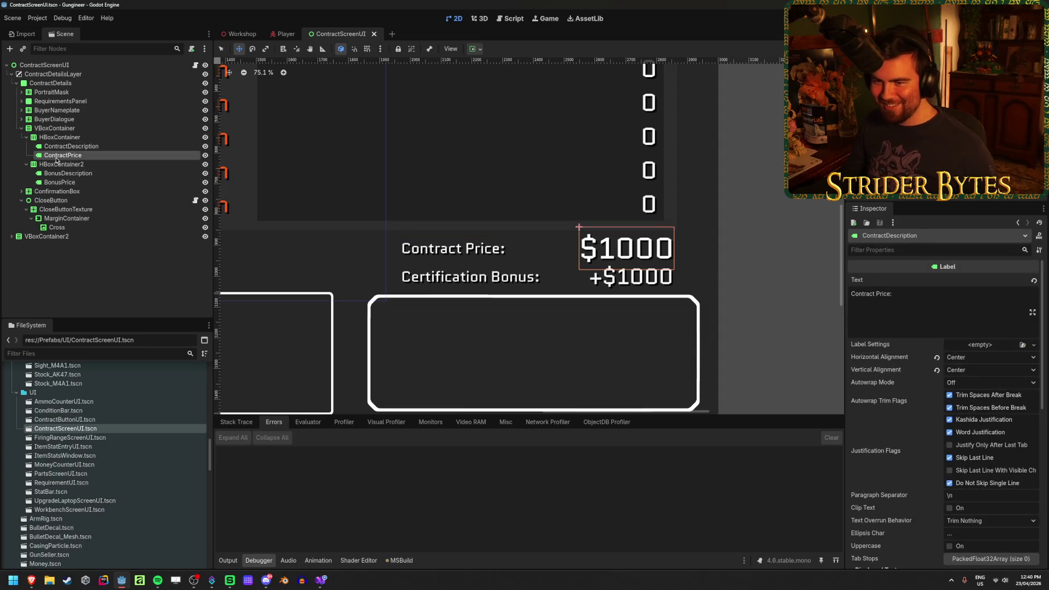
click(106, 284)
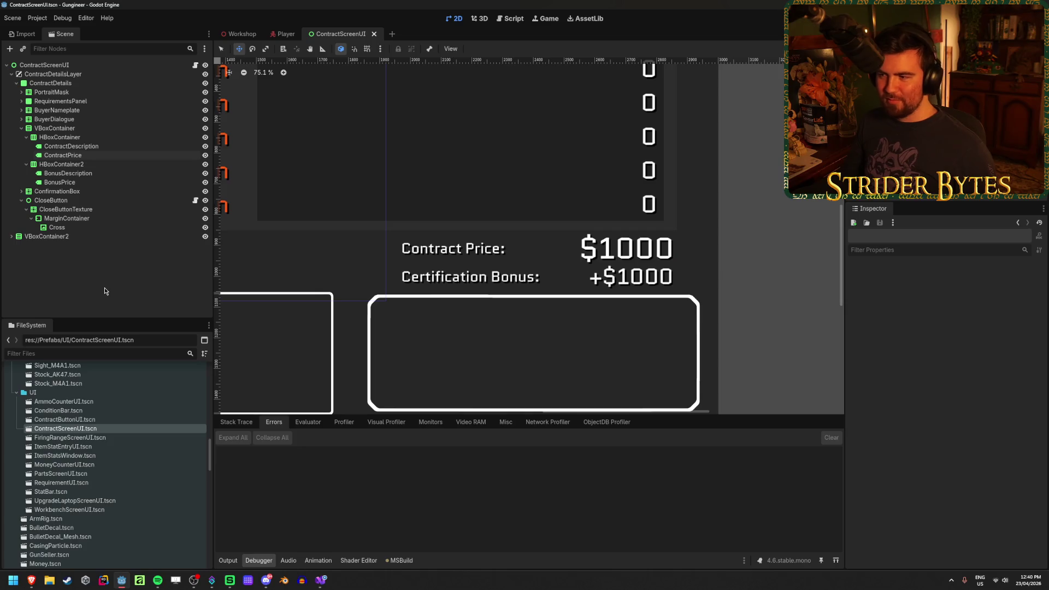
click(107, 147)
right_click(110, 140)
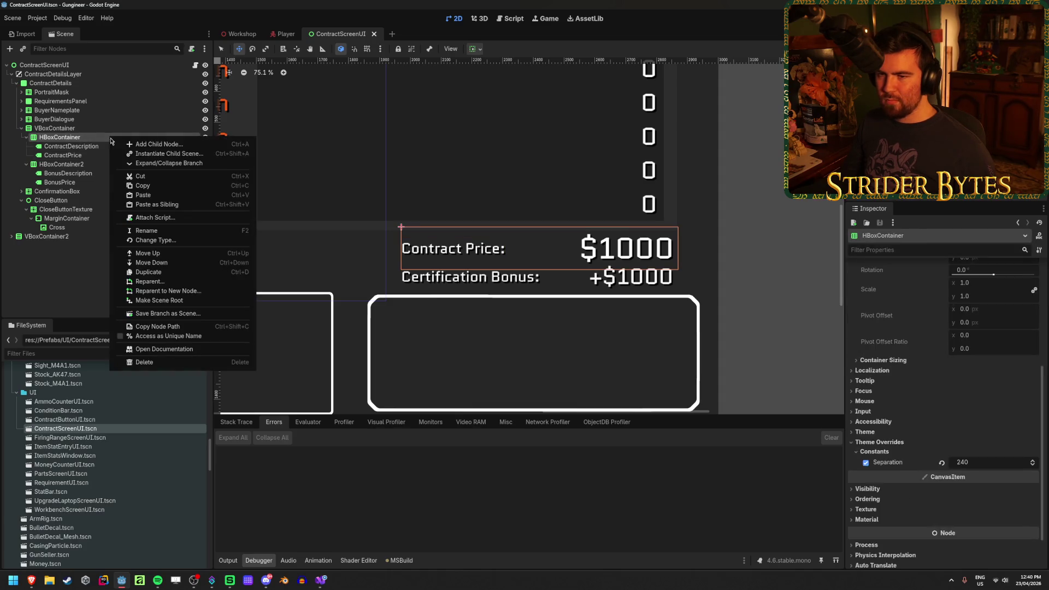
Step: Add a VSeparator from Control > Separator and drag it between ContractDescription and ContractPrice
click(126, 144)
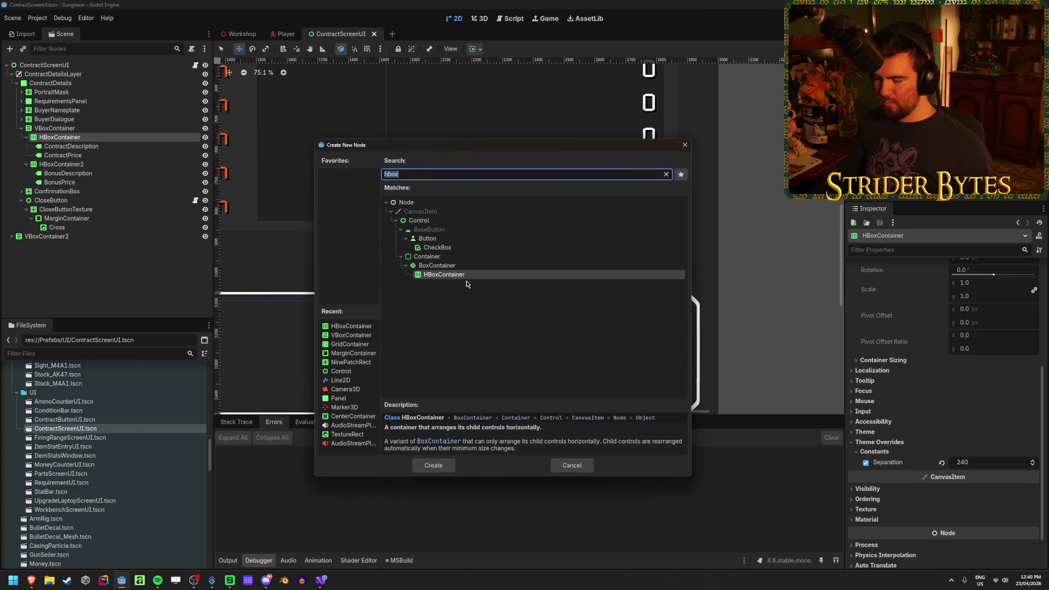
key(BackSpace)
click(396, 257)
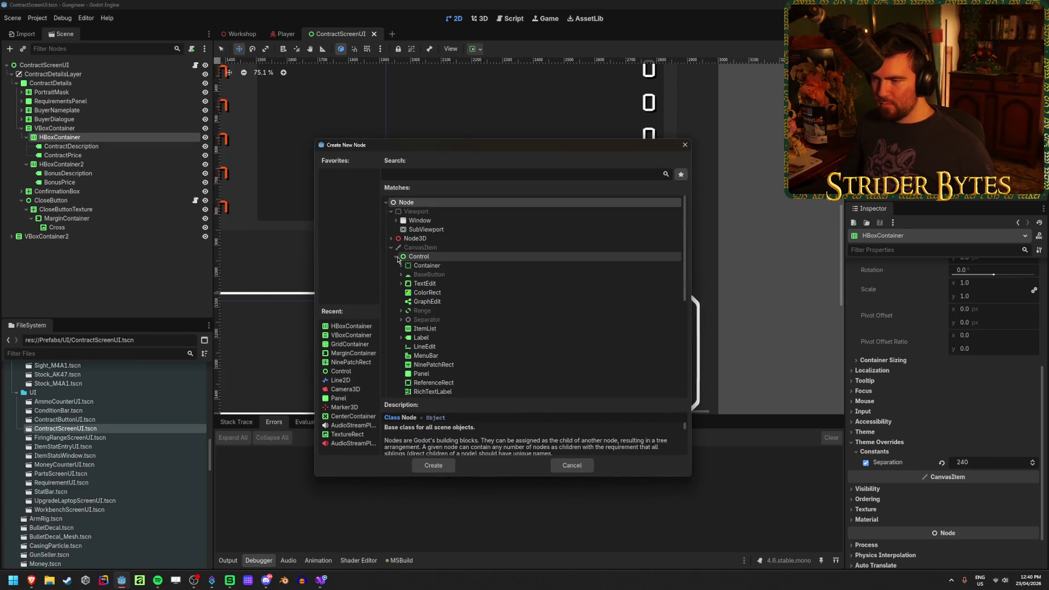
scroll(507, 292, down, 2)
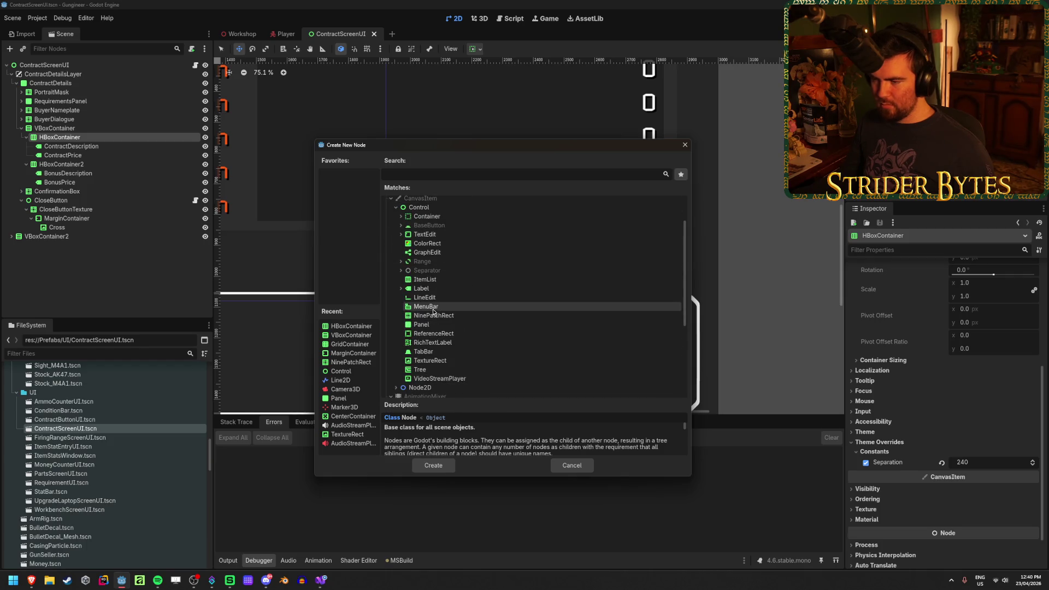
click(401, 217)
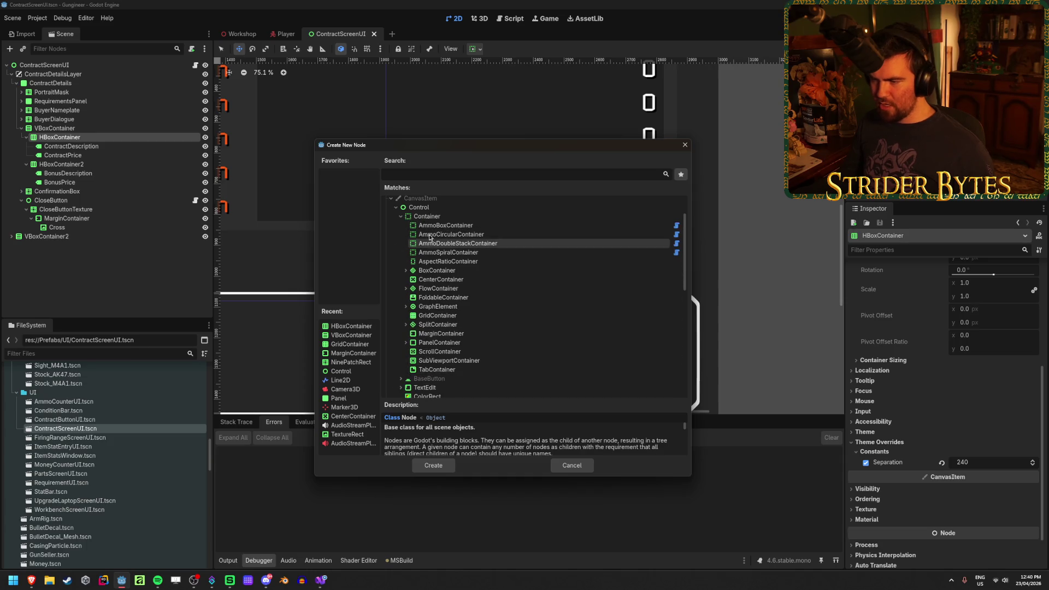
click(401, 217)
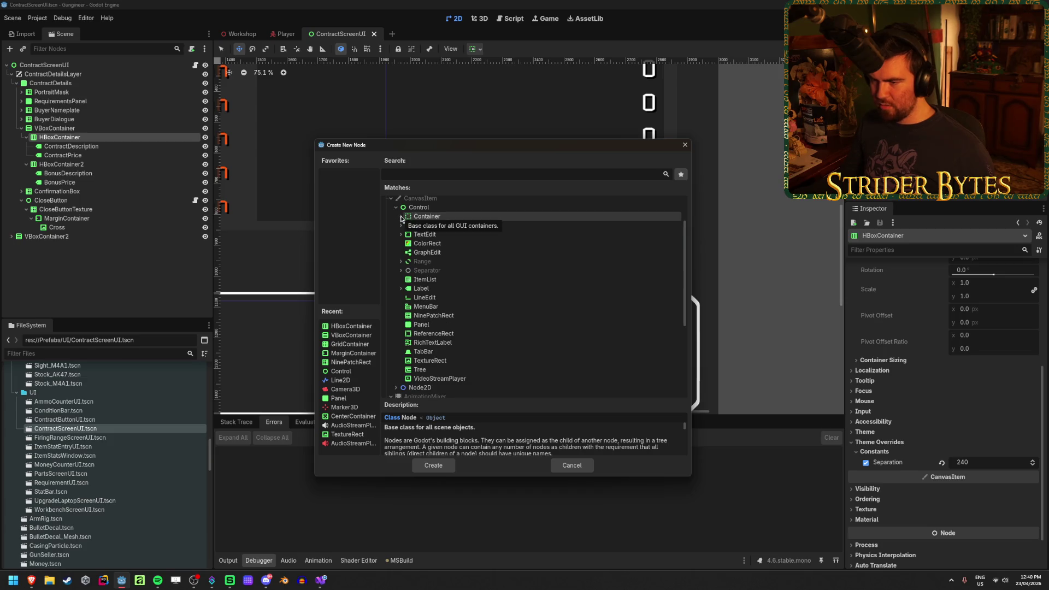
click(401, 271)
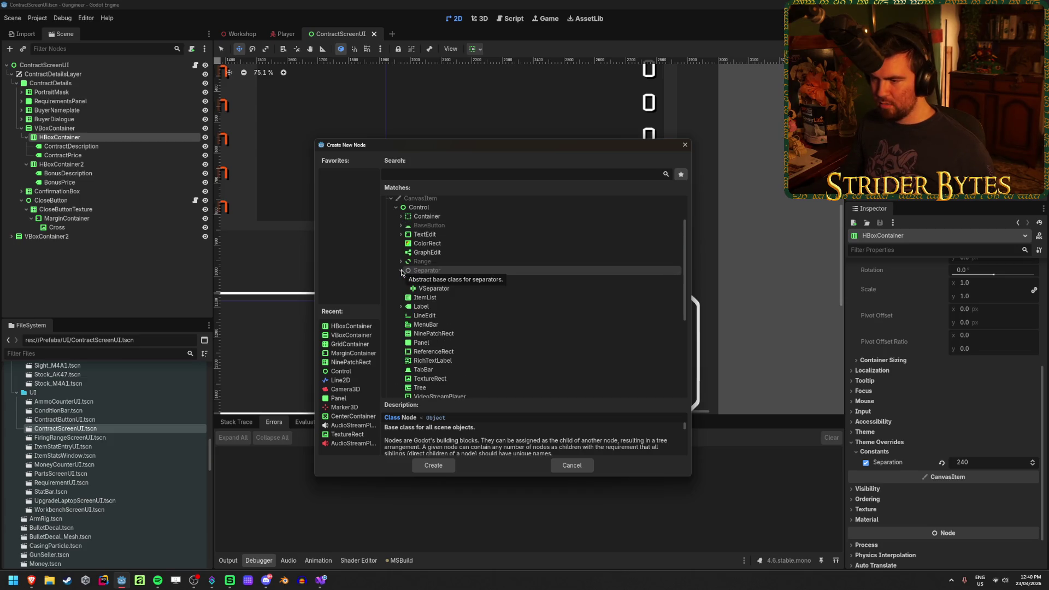
click(468, 290)
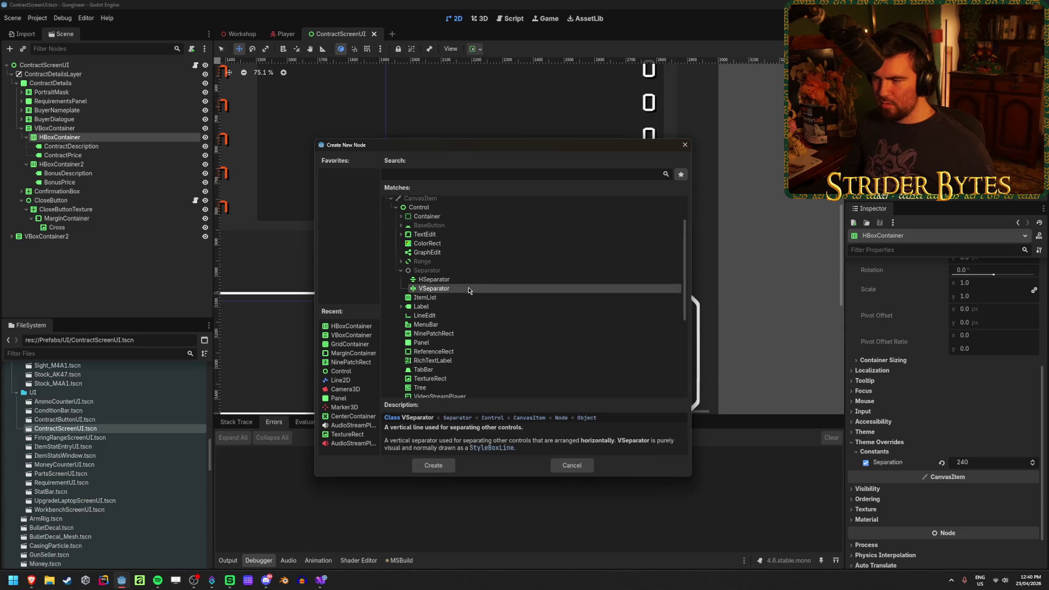
click(443, 465)
mouse_move(90, 166)
mouse_down()
mouse_move(91, 156)
mouse_move(70, 155)
mouse_up()
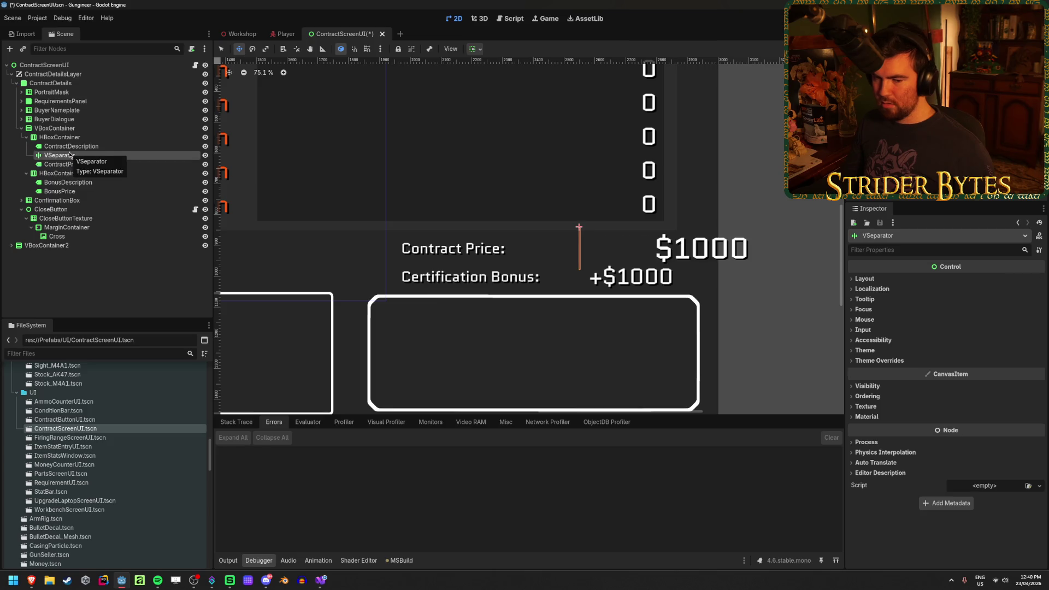
Step: Set the Contract Price HBoxContainer's Separation to 0
key(ctrl+s)
key(alt+Tab)
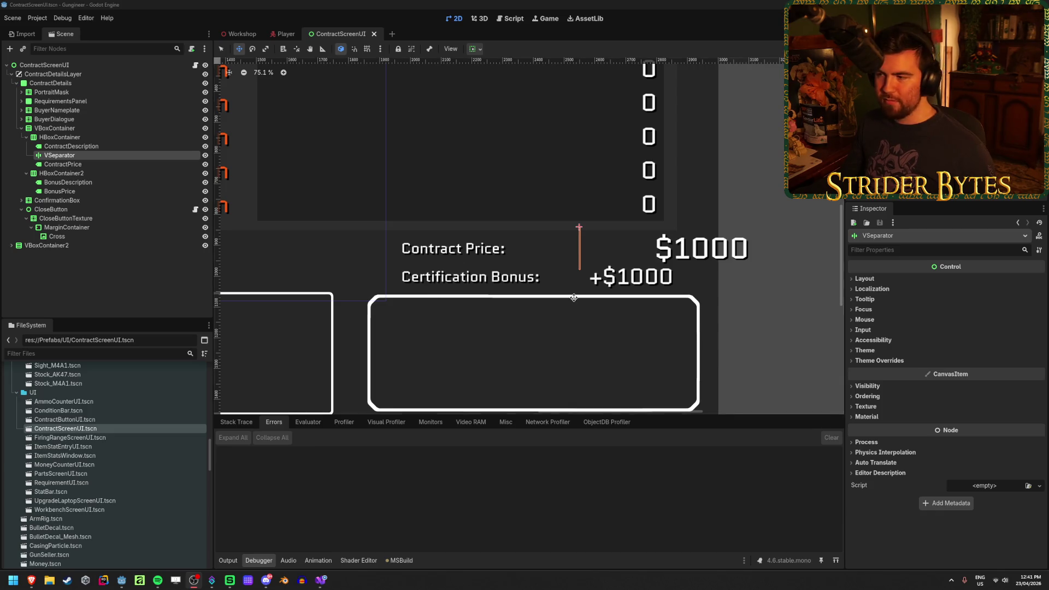
click(90, 139)
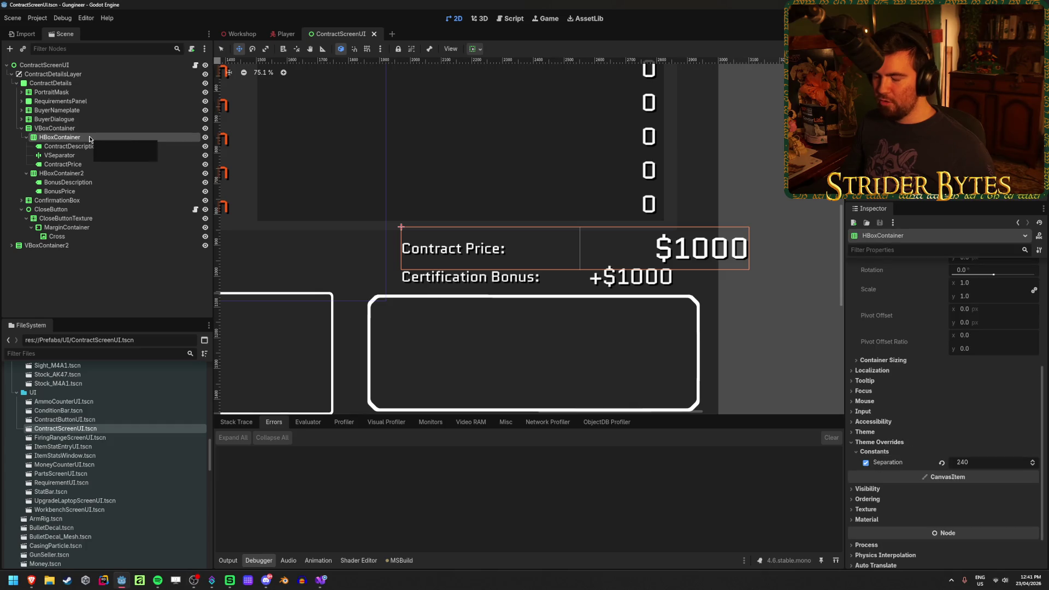
click(977, 462)
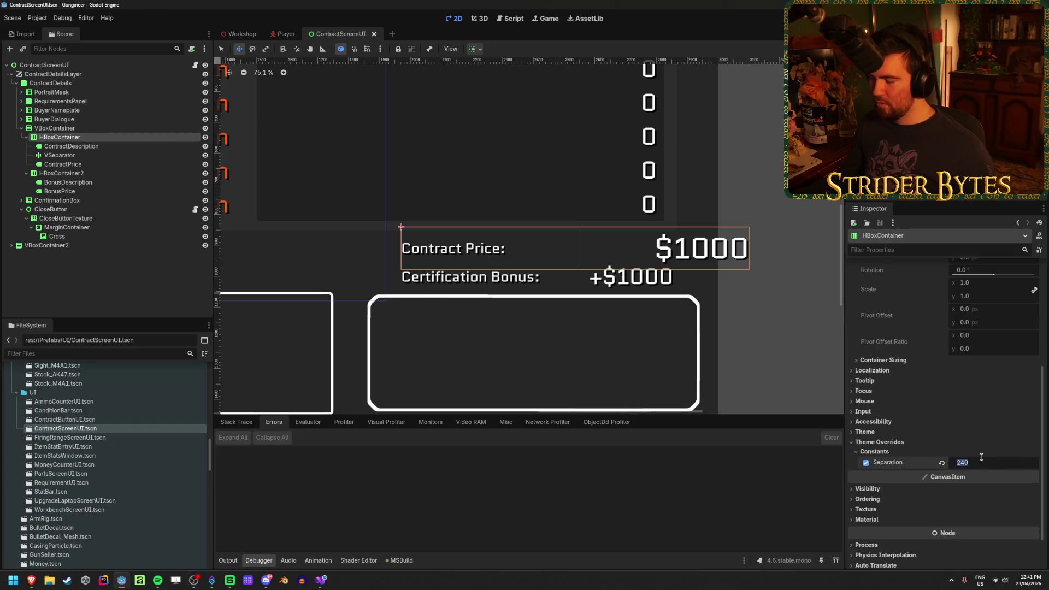
text(0)
key(Return)
Step: Give the VSeparator a Separation constant override of 240 and save
click(60, 155)
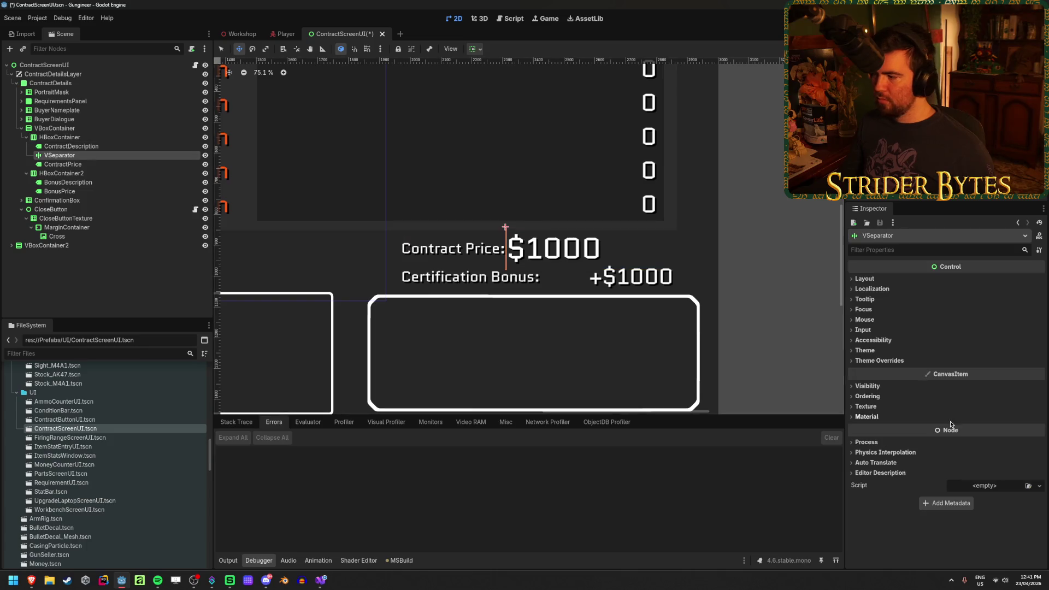
click(876, 361)
click(874, 370)
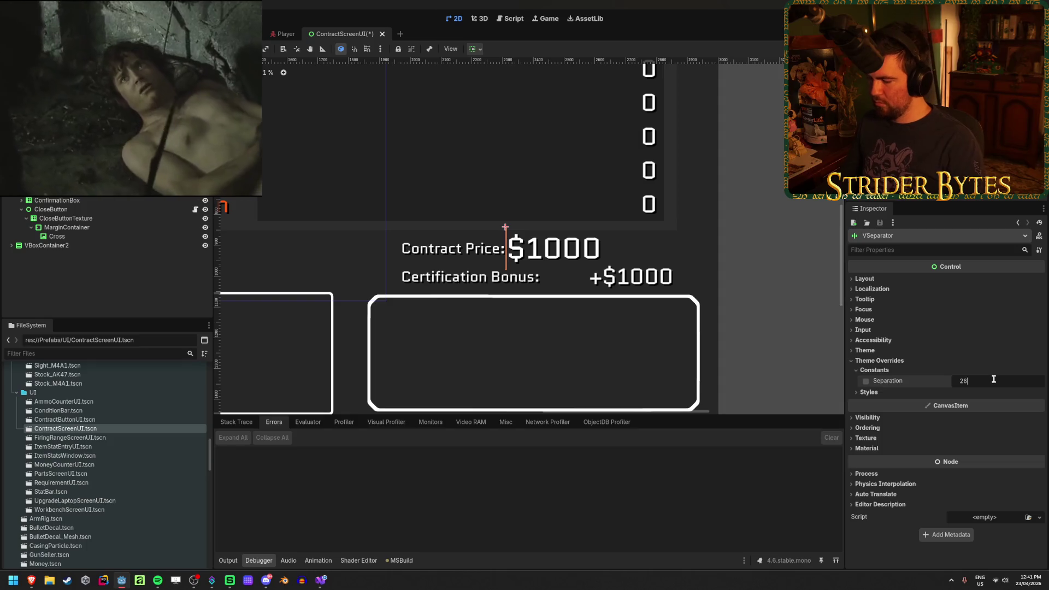
text(240)
key(Return)
key(ctrl+s)
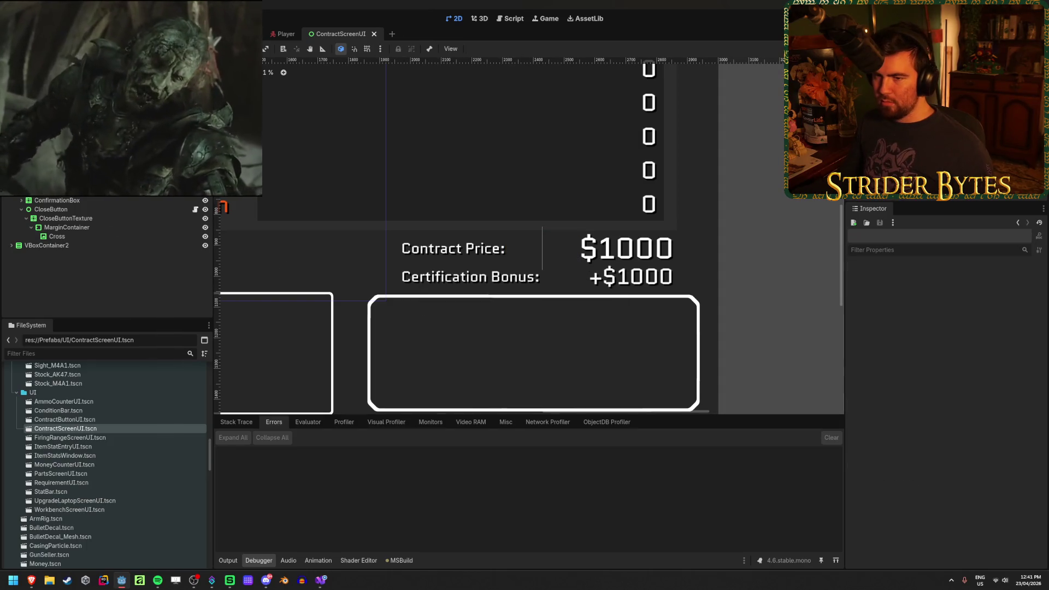
Step: Retype the ContractPrice text's final digits so it reads $1000, and save
click(626, 249)
click(921, 290)
key(BackSpace)
key(BackSpace)
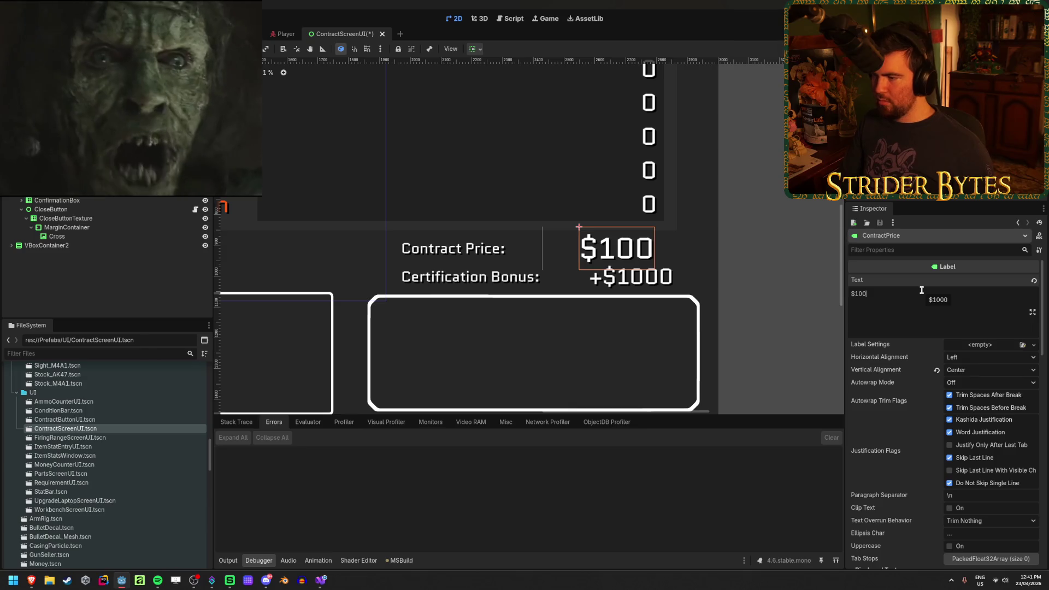
text(00)
key(ctrl+s)
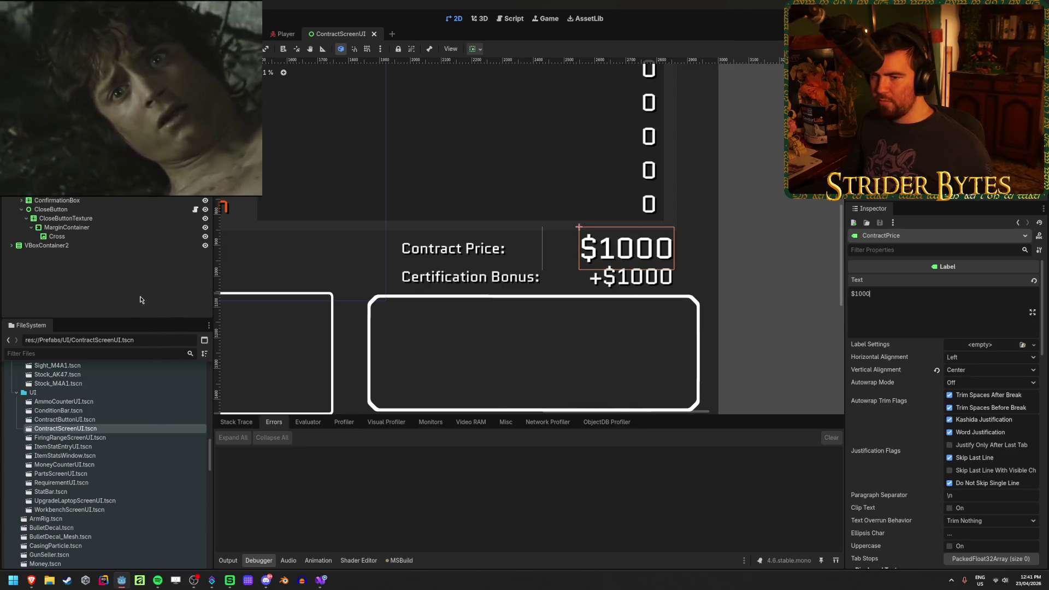
click(152, 287)
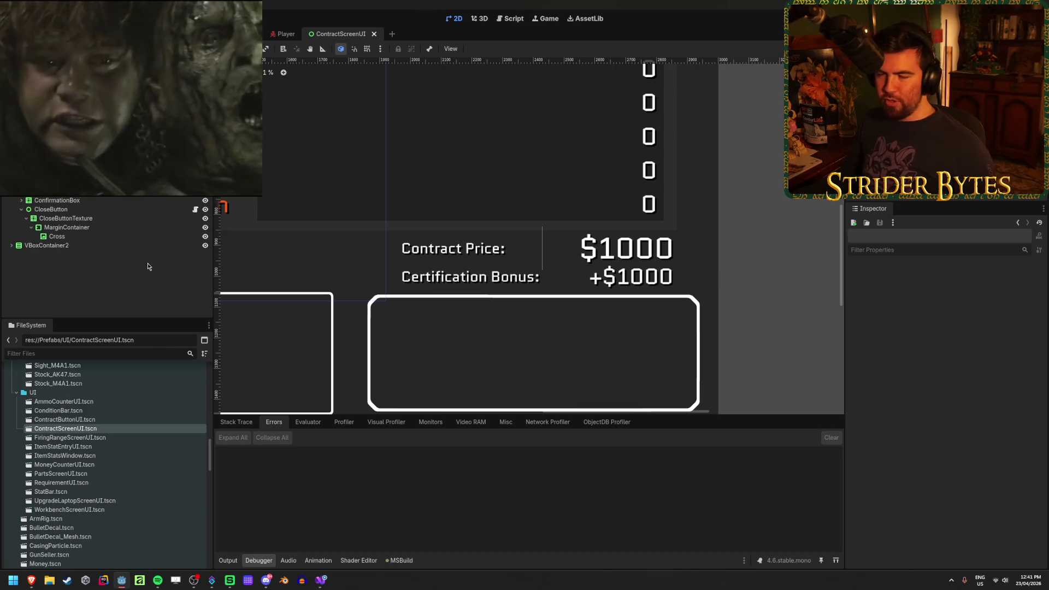
click(59, 137)
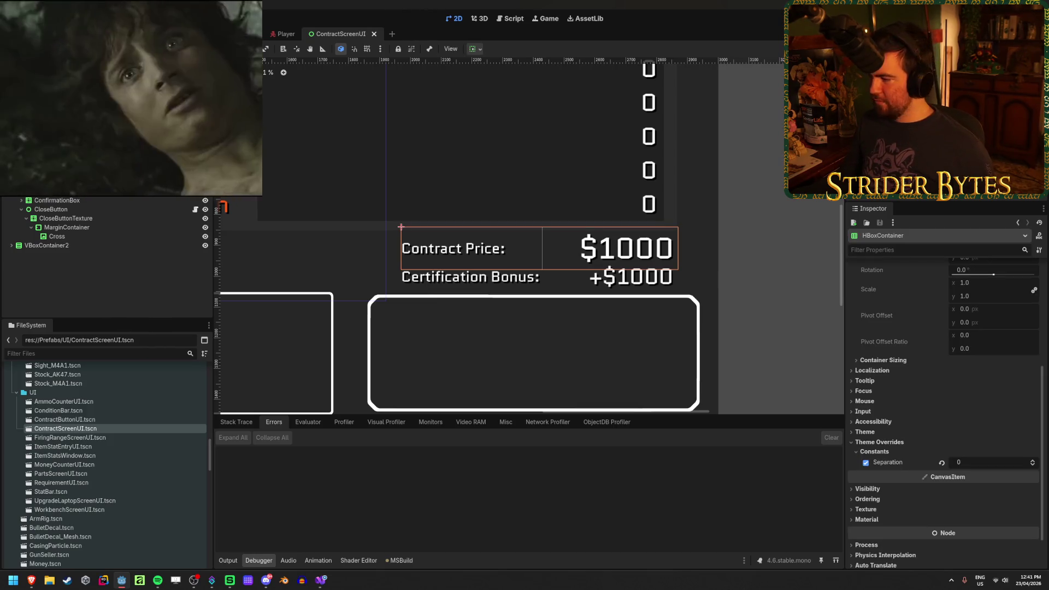
scroll(940, 383, up, 5)
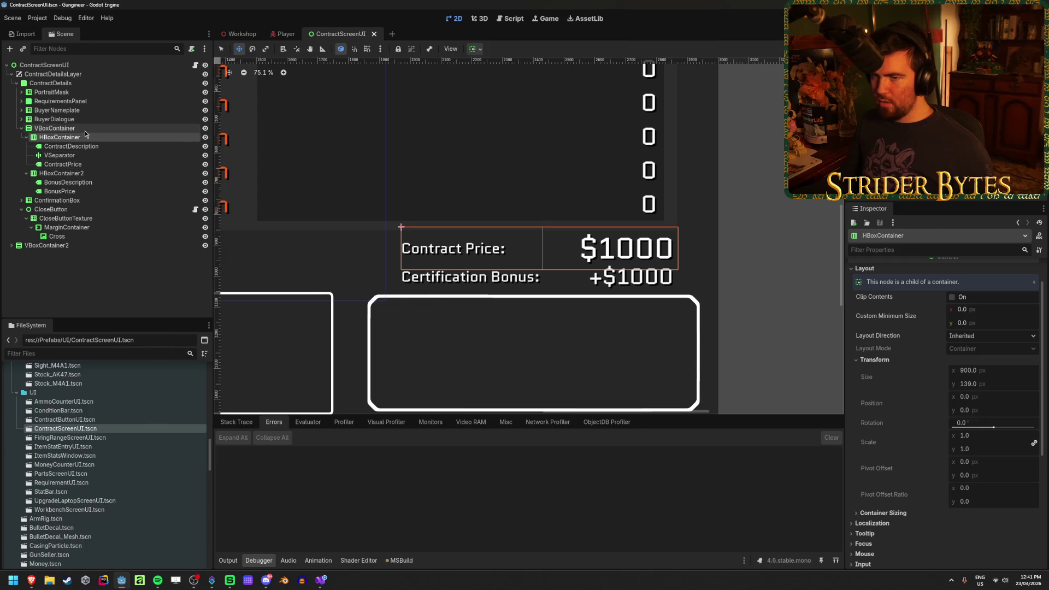
Step: Set the price-rows VBoxContainer's Size y to 213 px and save the scene
click(54, 128)
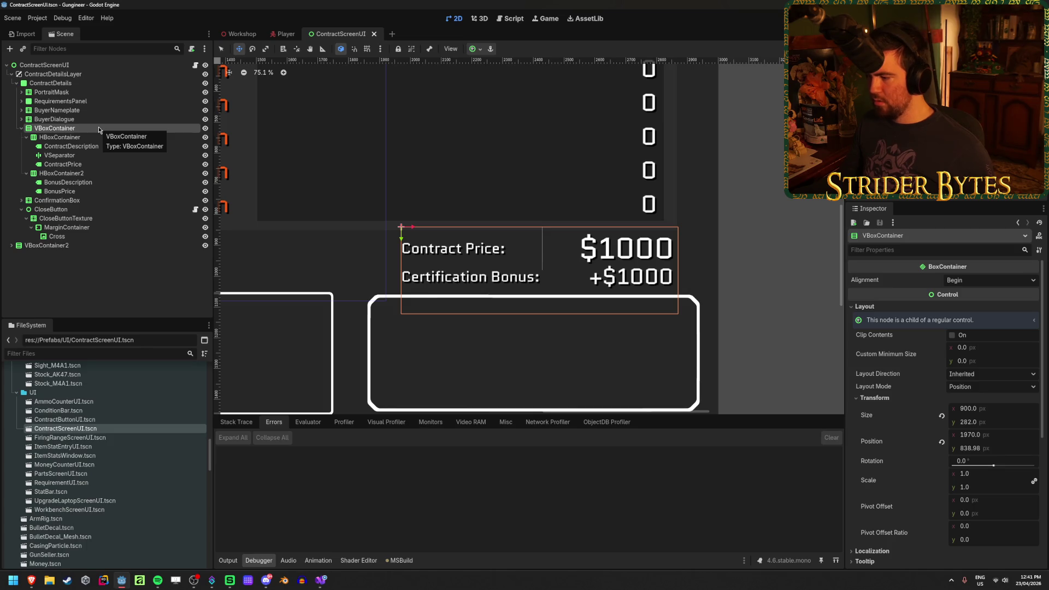
drag(1009, 426, 999, 422)
click(999, 422)
text(13)
key(Return)
key(ctrl+s)
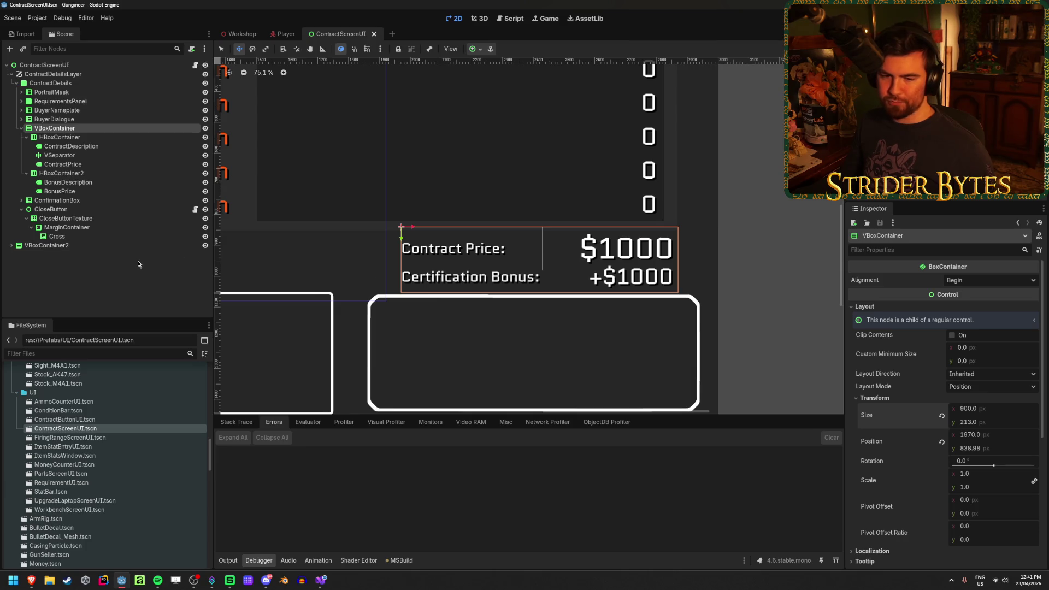
click(95, 274)
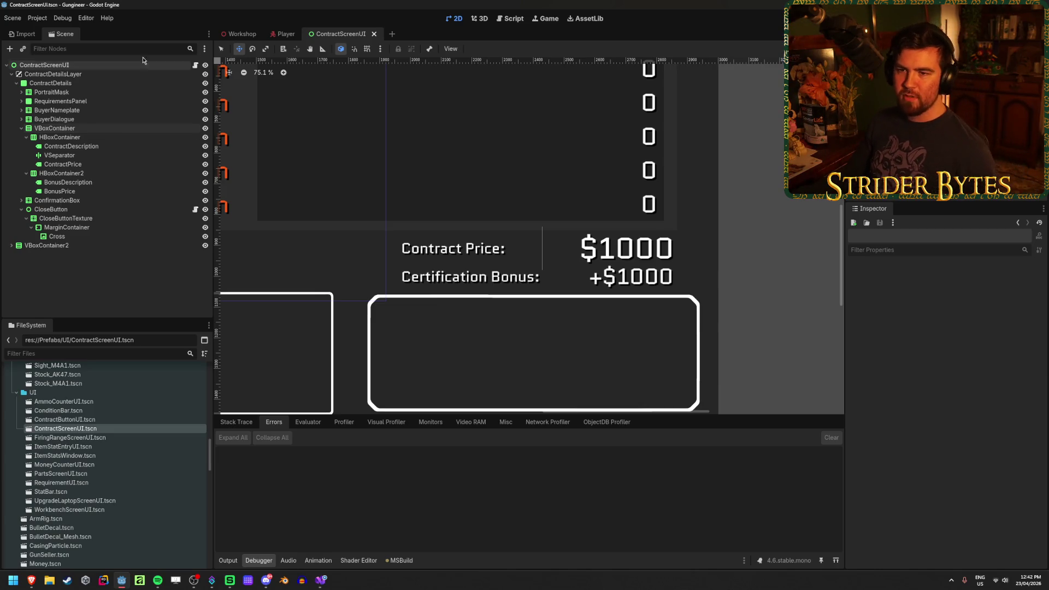
Step: Show the HBoxContainer price row's Container Sizing, keeping horizontal sizing at Fill
click(86, 137)
click(86, 130)
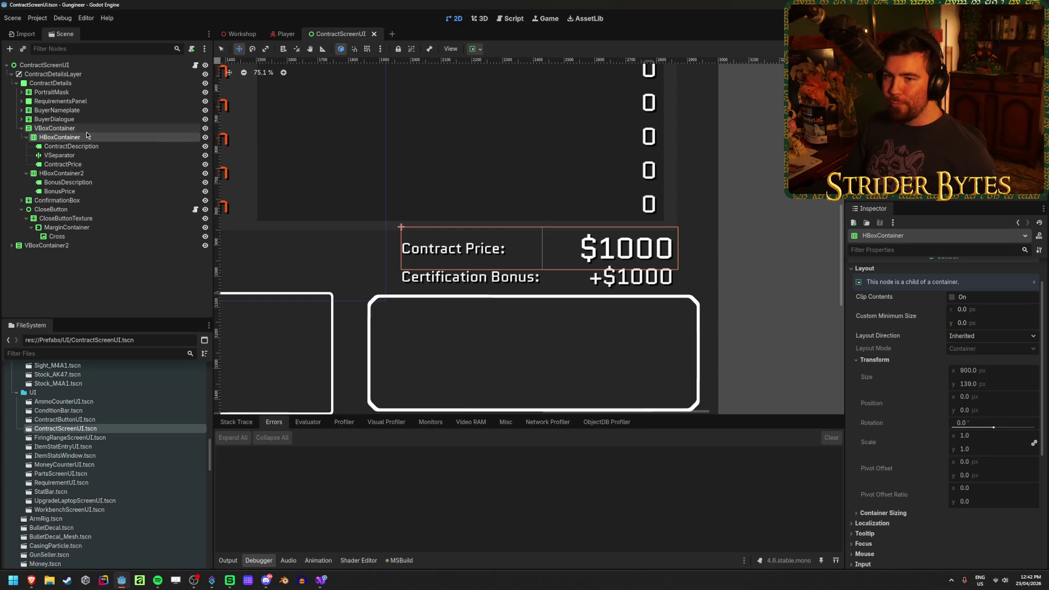
click(85, 138)
scroll(888, 383, down, 5)
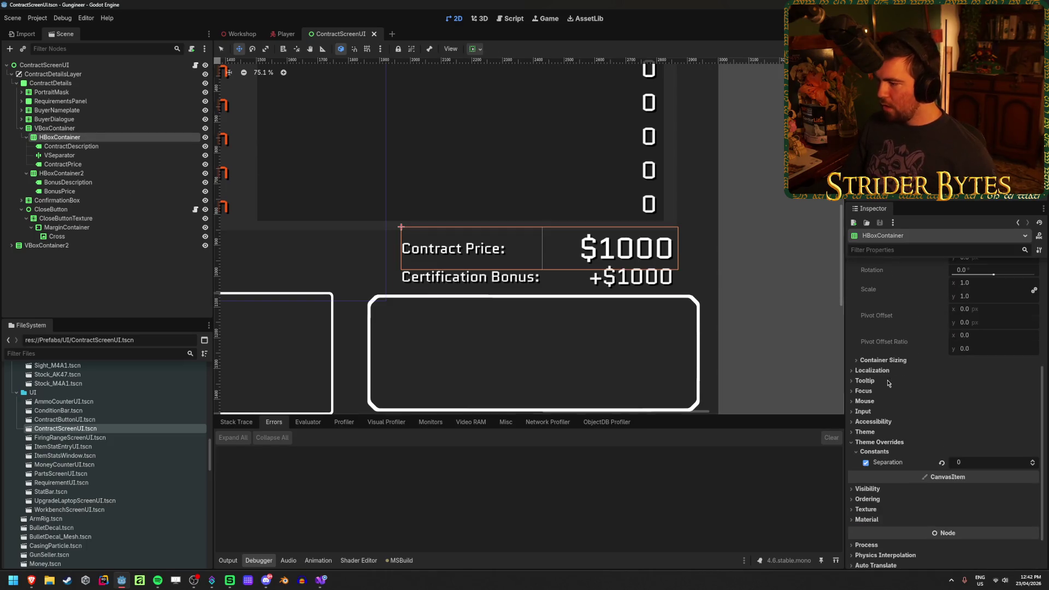
click(883, 361)
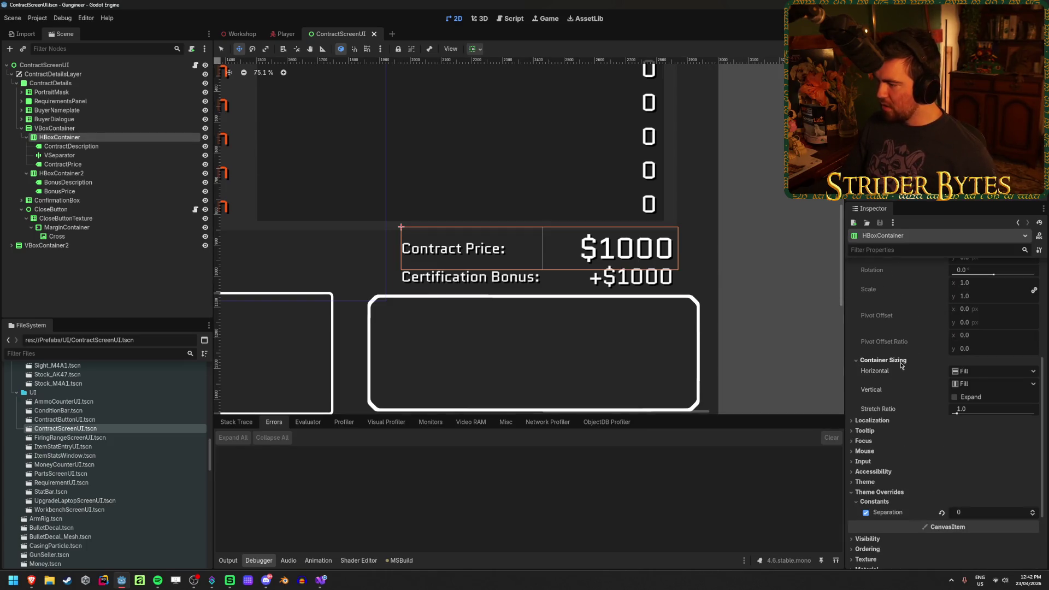
click(984, 372)
click(985, 373)
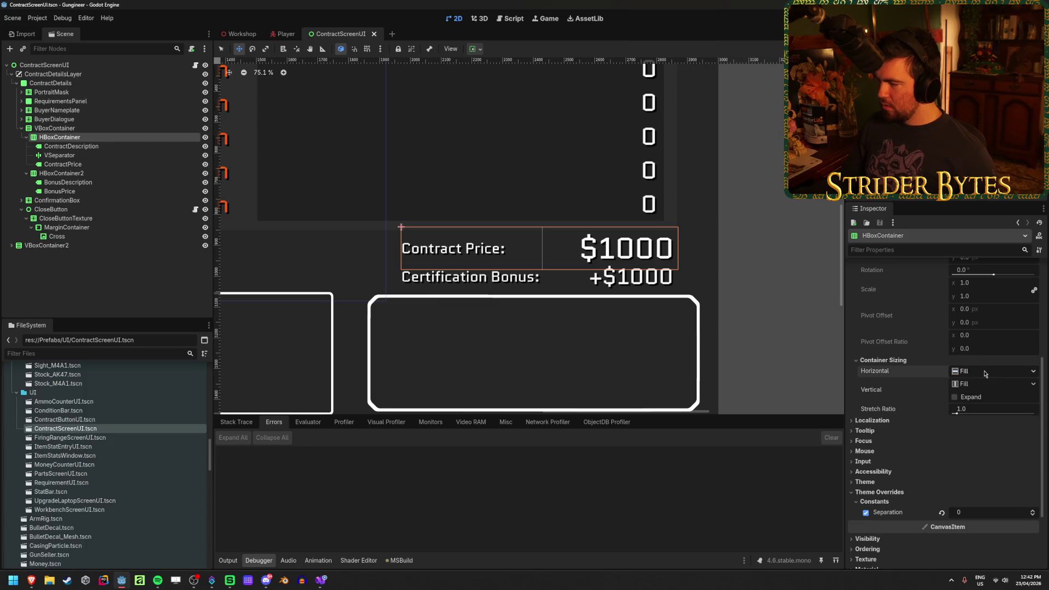
Step: Toggle the row's vertical Expand on and back off, then start editing ContractPrice's text
click(474, 48)
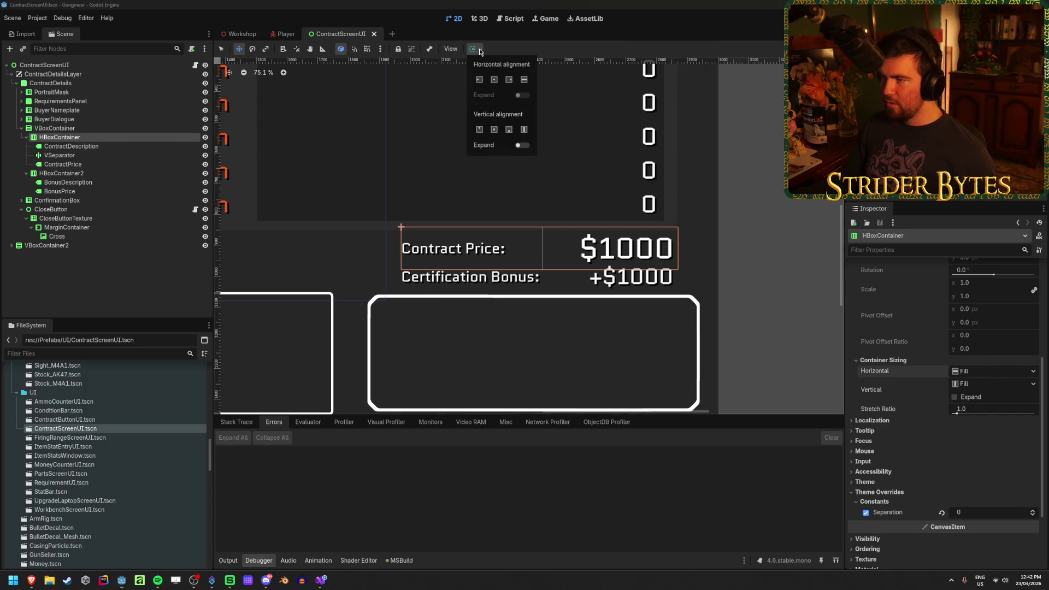
click(522, 145)
click(522, 146)
click(956, 464)
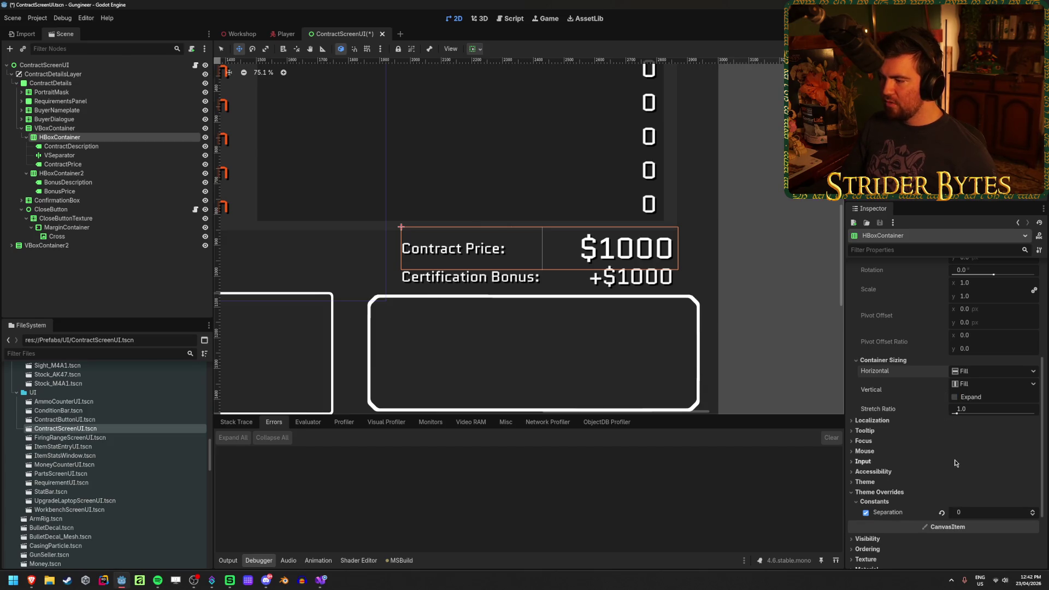
click(93, 165)
click(895, 298)
Step: Set the ContractPrice label's Horizontal Alignment to Right
key(BackSpace)
key(BackSpace)
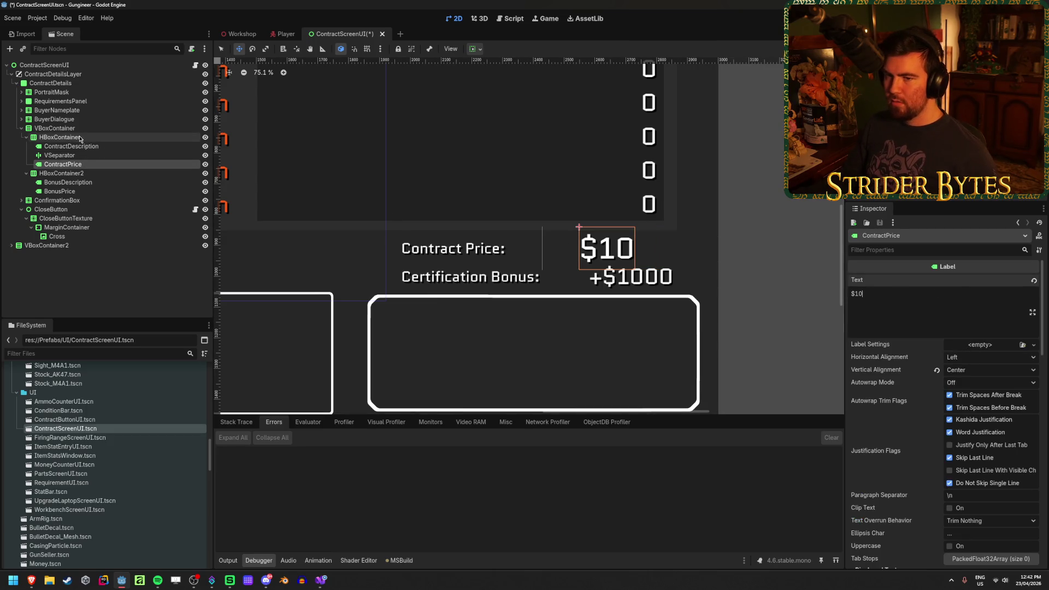
click(79, 138)
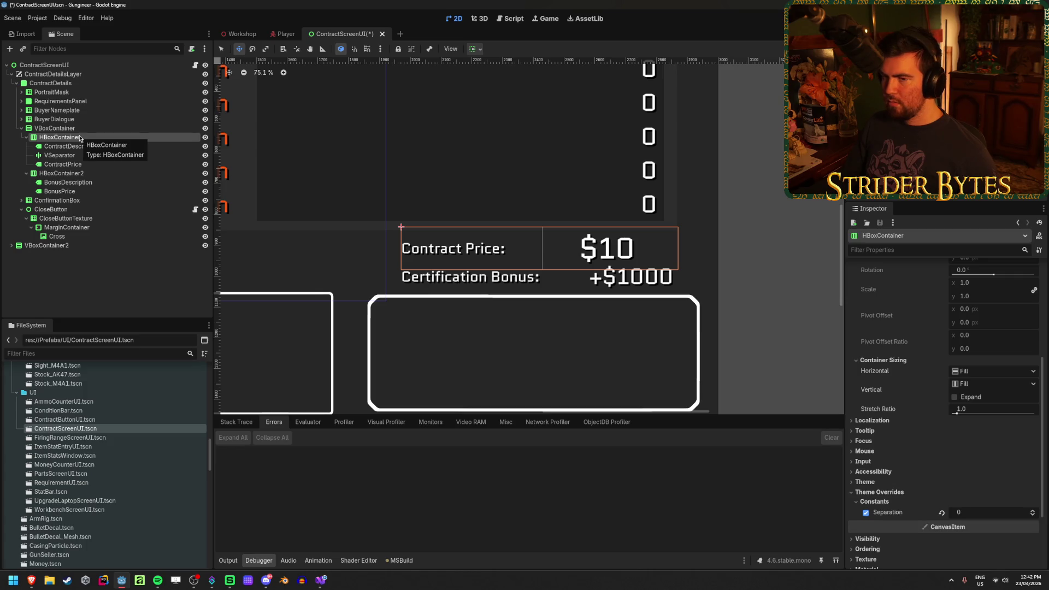
click(79, 164)
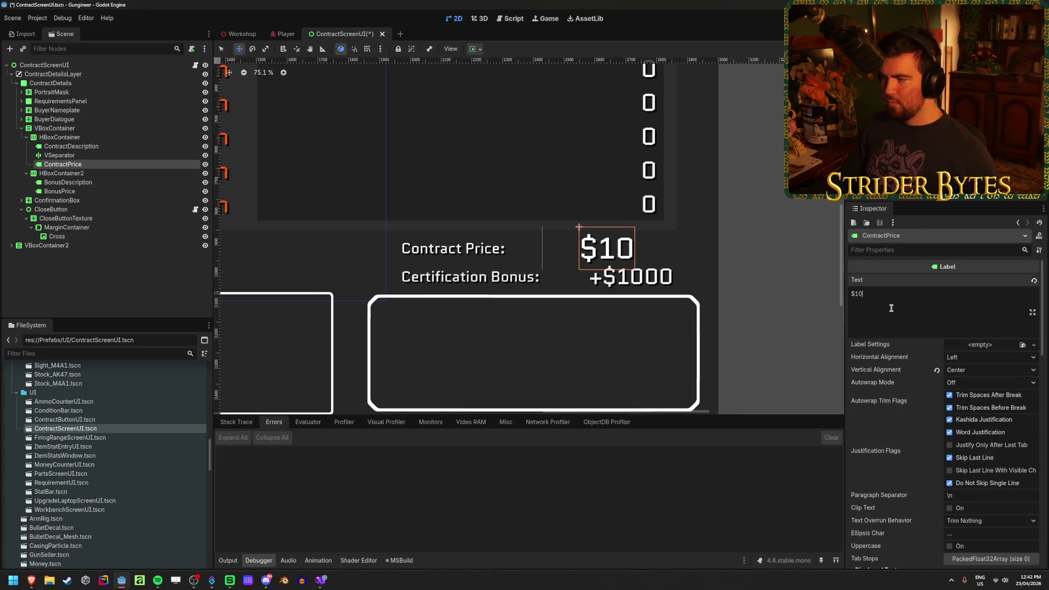
text(00)
click(989, 357)
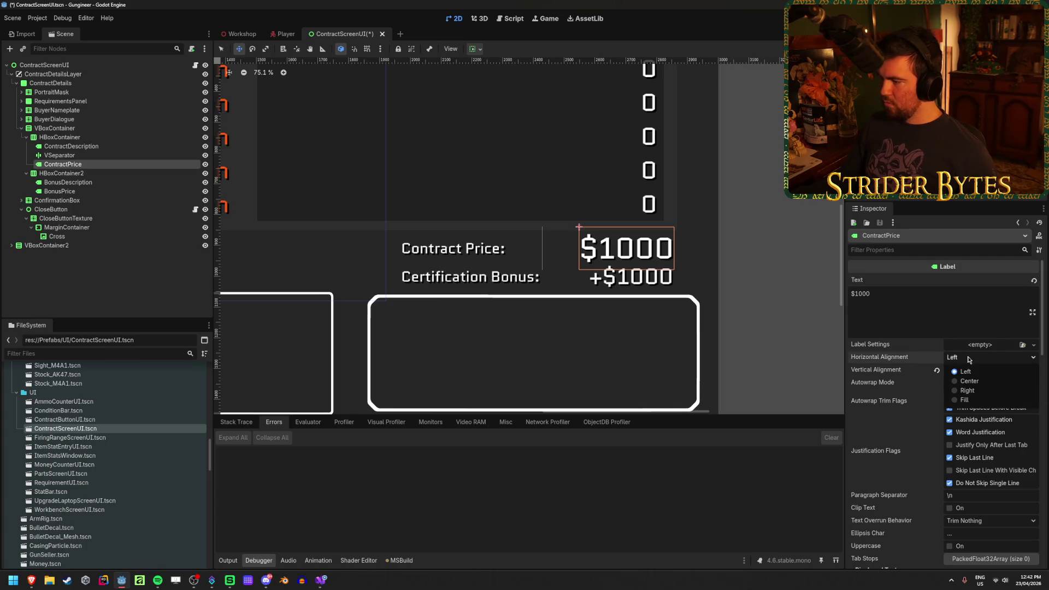
click(964, 392)
Step: Enable horizontal Expand on ContractPrice, restore its text to $1000, and save
key(BackSpace)
key(BackSpace)
key(BackSpace)
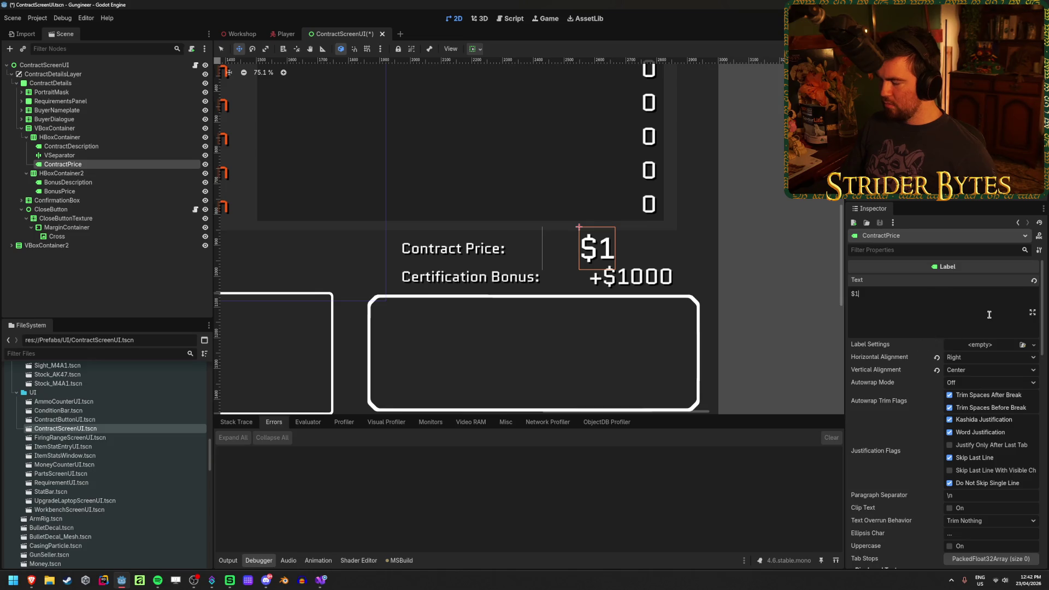
click(475, 50)
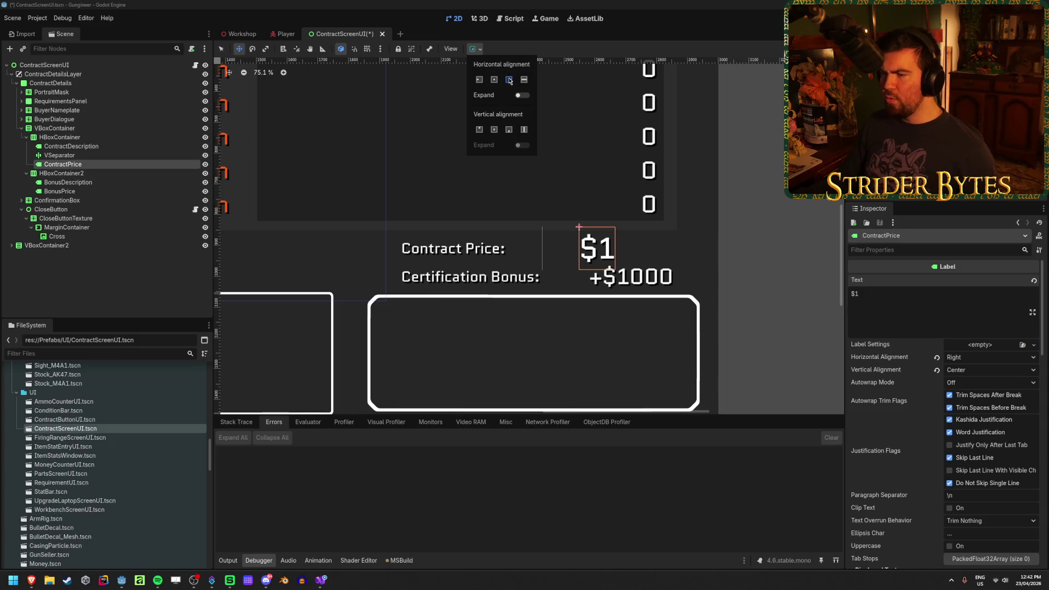
click(525, 97)
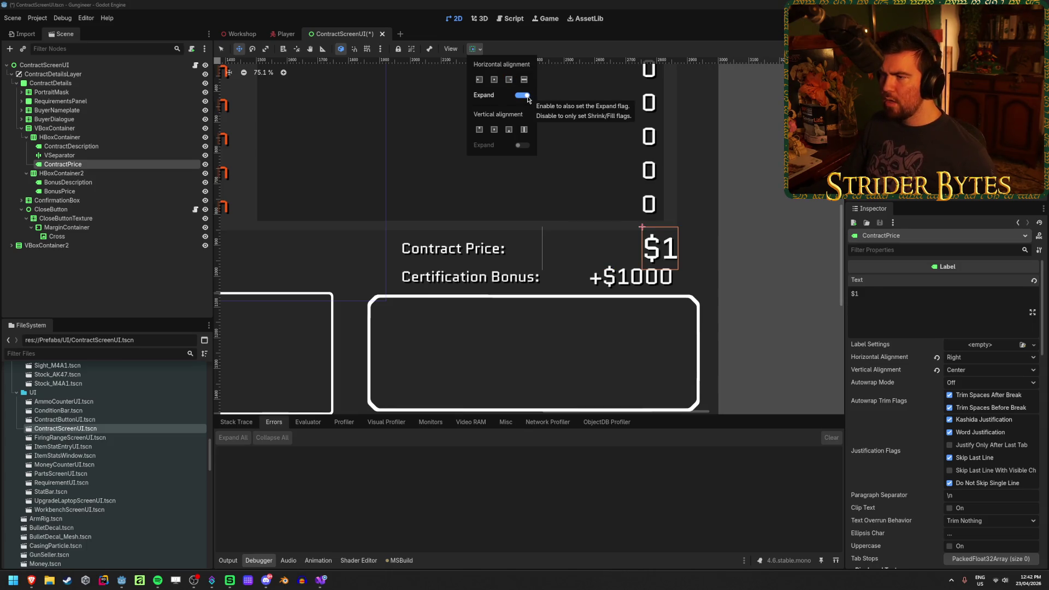
click(920, 299)
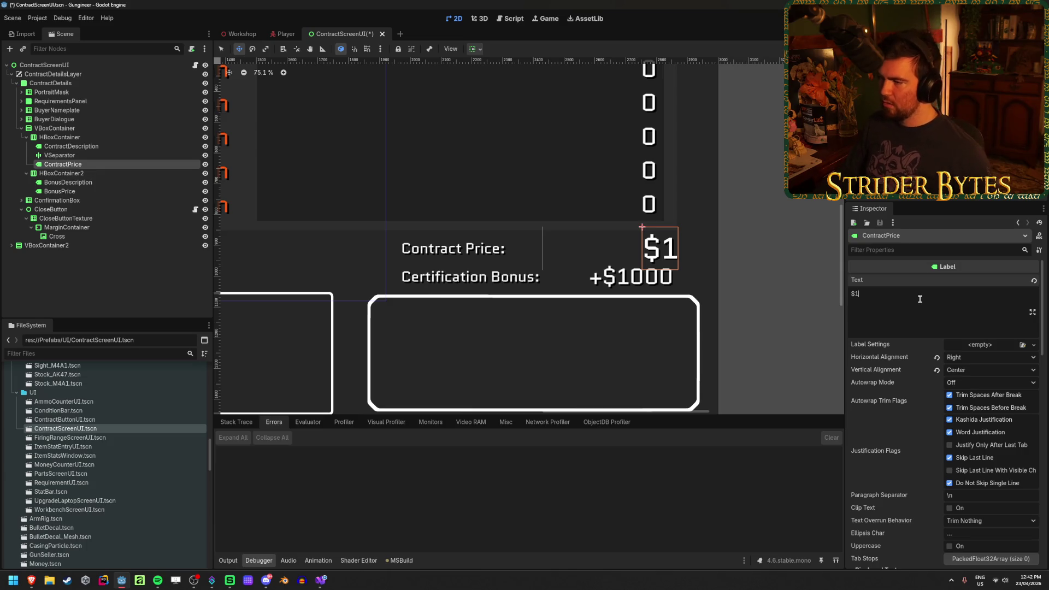
text(000)
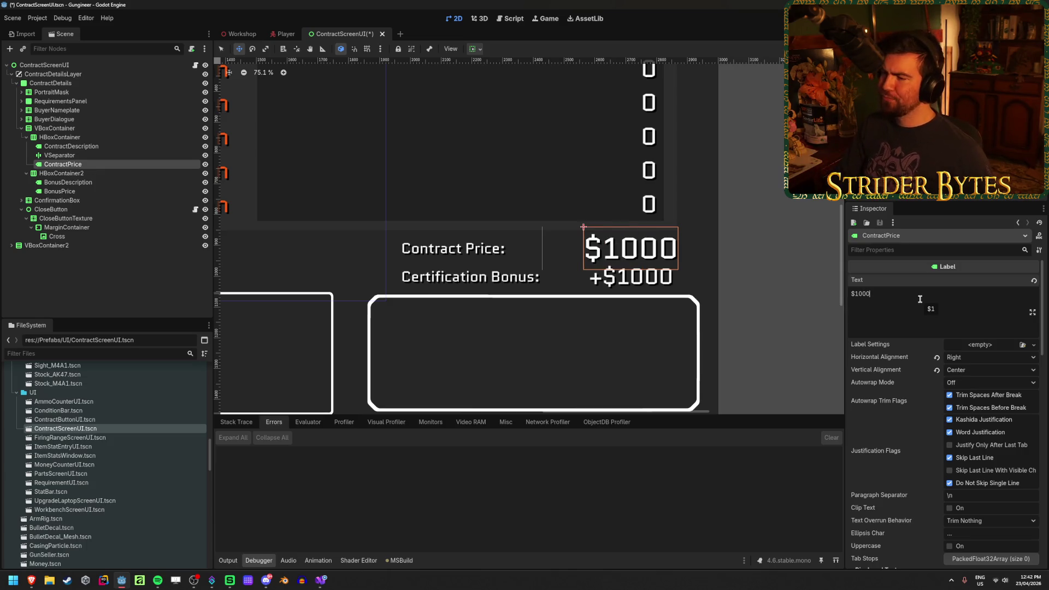
key(BackSpace)
key(BackSpace)
key(BackSpace)
text(000)
key(ctrl+s)
click(73, 156)
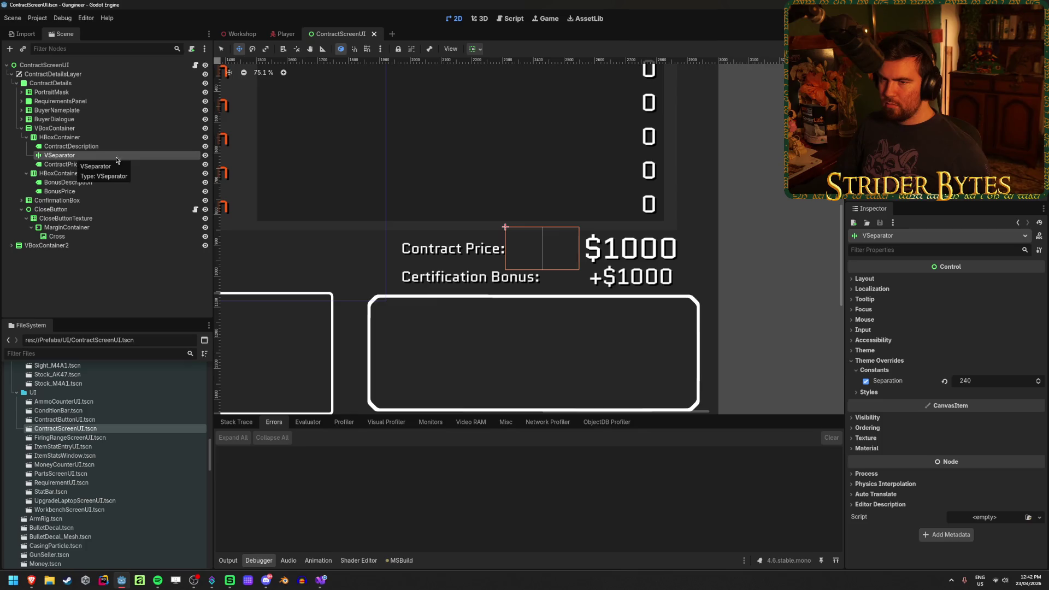
Step: Move the VSeparator out of the price row to sit above the VBoxContainer
double_click(143, 155)
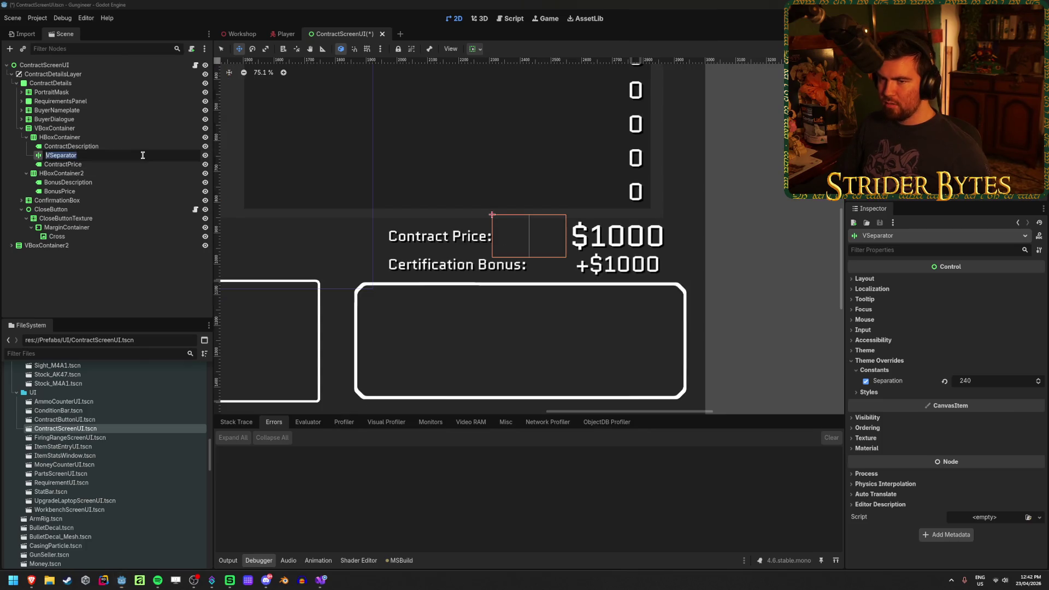
key(Escape)
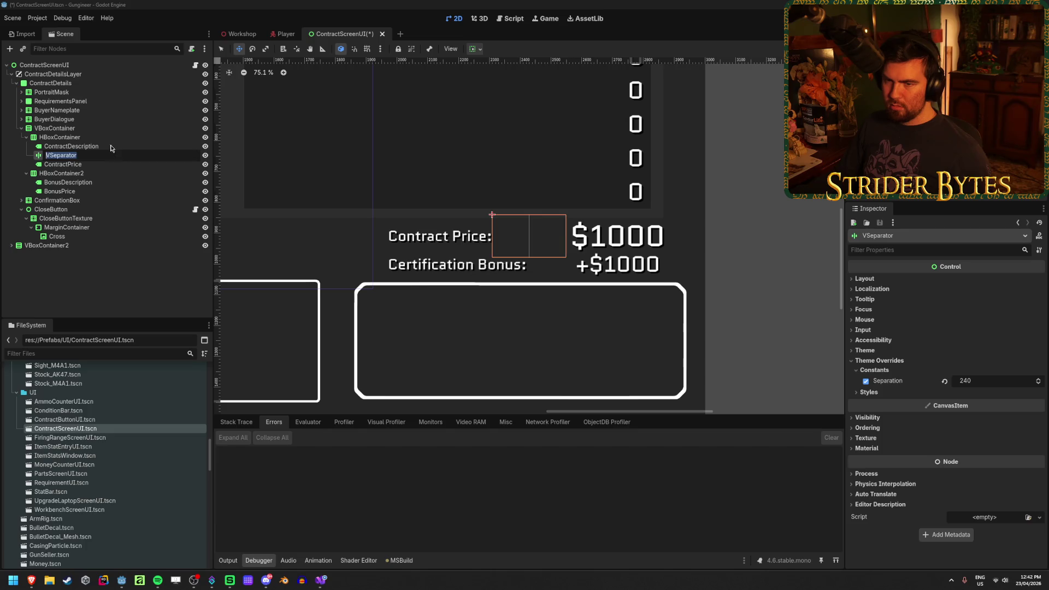
drag(89, 158, 86, 126)
Step: Adjust the Contract Price HBoxContainer's Separation theme override
click(72, 150)
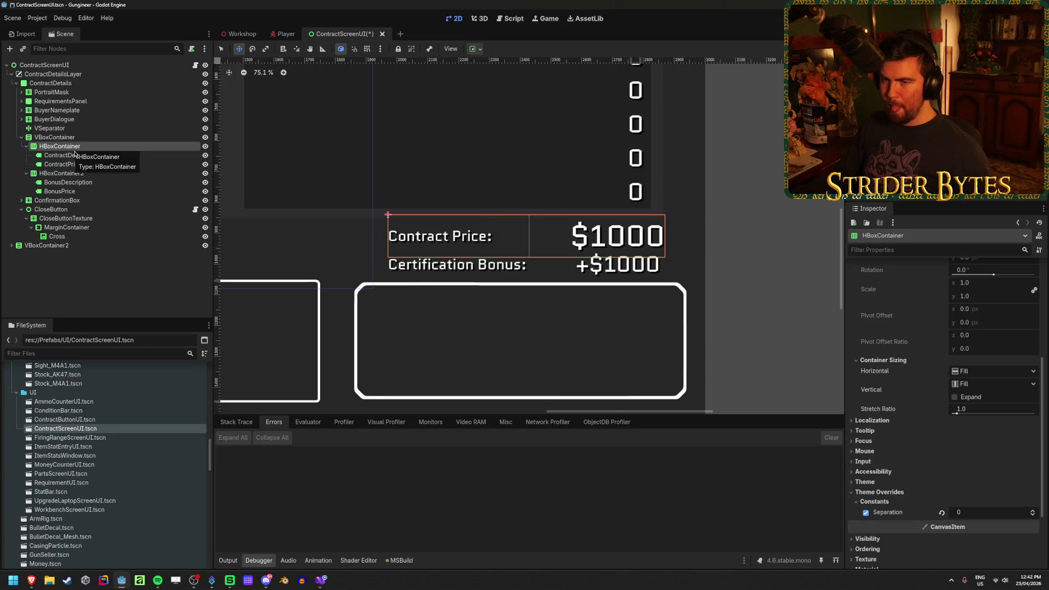
click(78, 173)
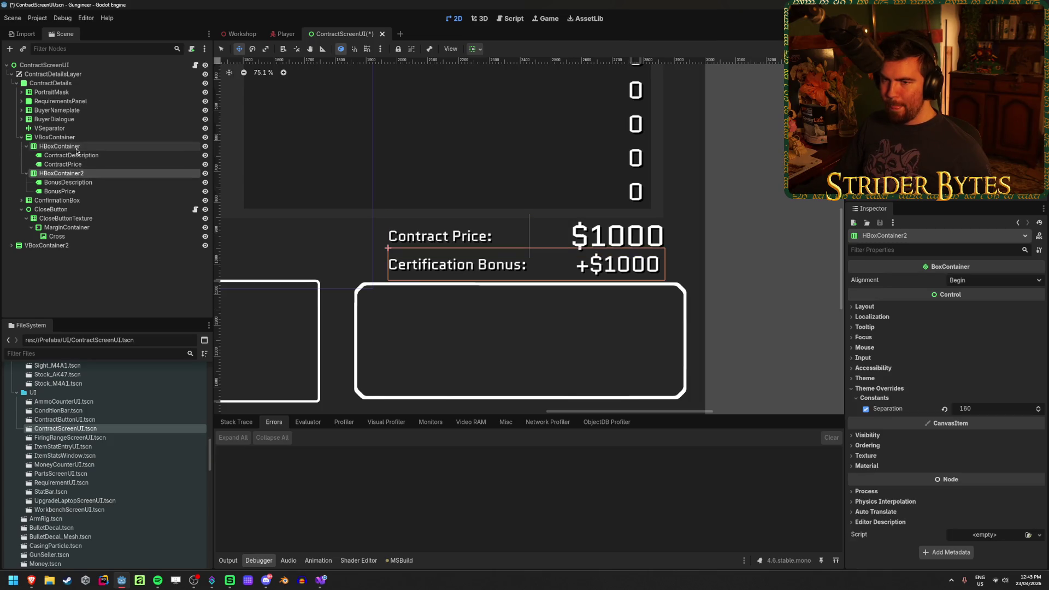
click(76, 147)
scroll(942, 383, down, 3)
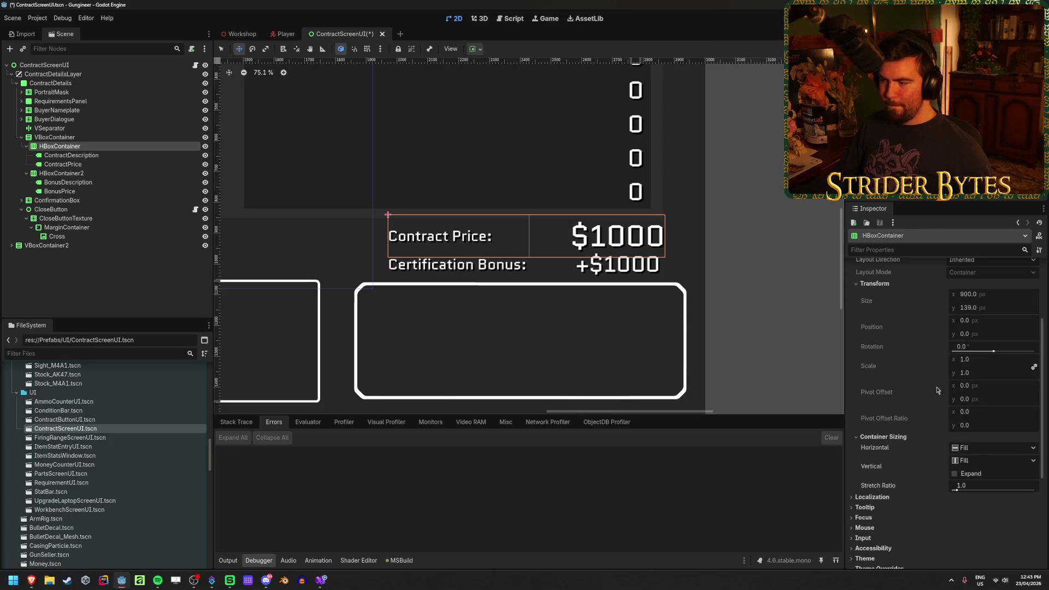
mouse_move(978, 436)
mouse_down()
mouse_move(999, 435)
mouse_move(986, 436)
mouse_up()
click(90, 163)
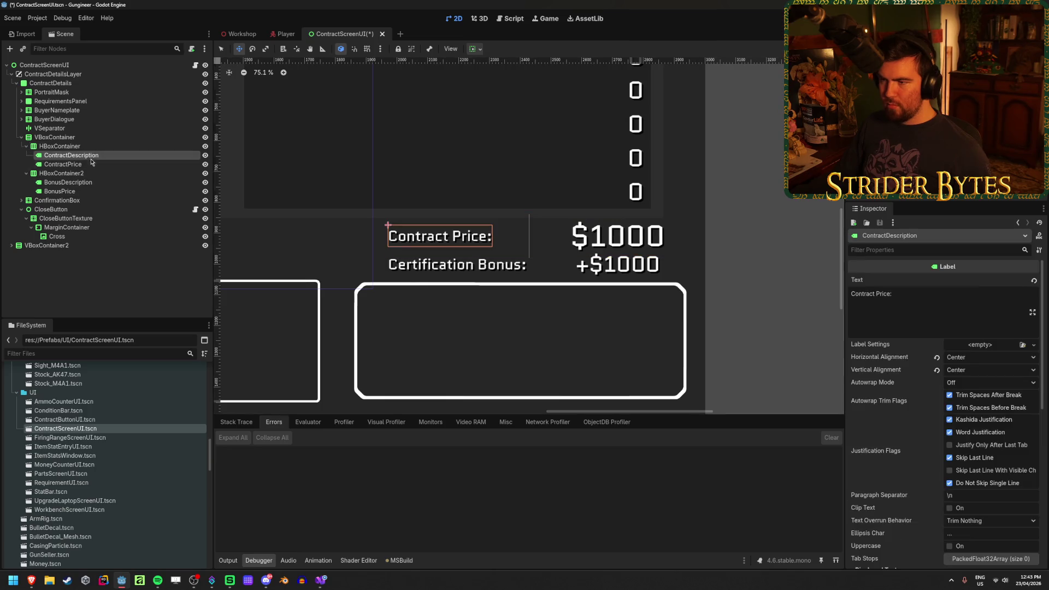
Step: Delete the VSeparator, reset the contract price text to $1000, and save
click(74, 129)
key(Return)
key(ctrl+s)
click(919, 307)
text(00000000)
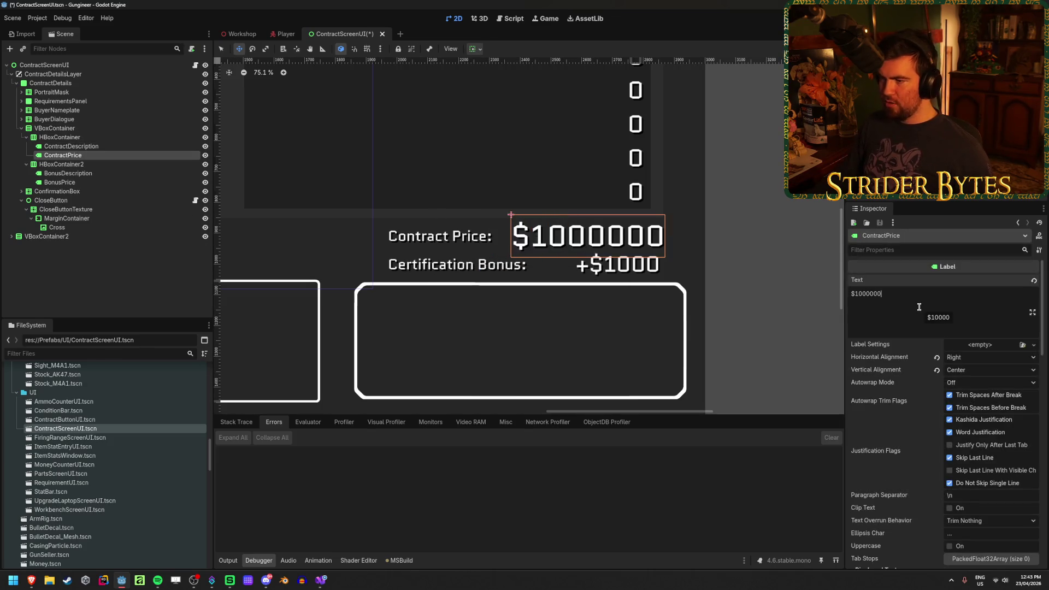
key(BackSpace)
key(BackSpace)
key(BackSpace)
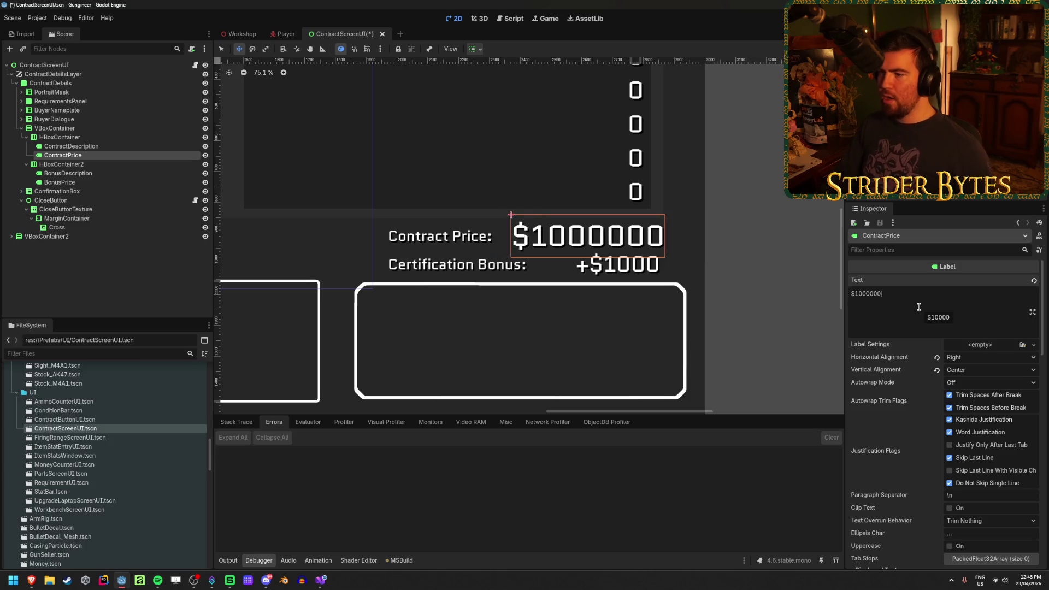
key(ctrl+s)
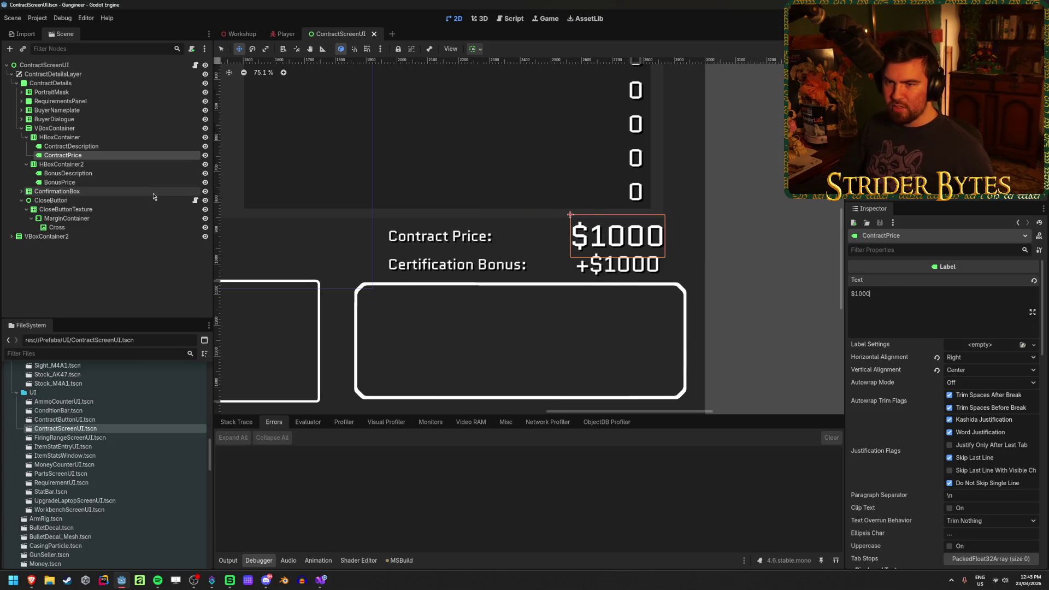
Step: Enable horizontal Expand on BonusPrice and check its right alignment, keeping +$1000
click(61, 182)
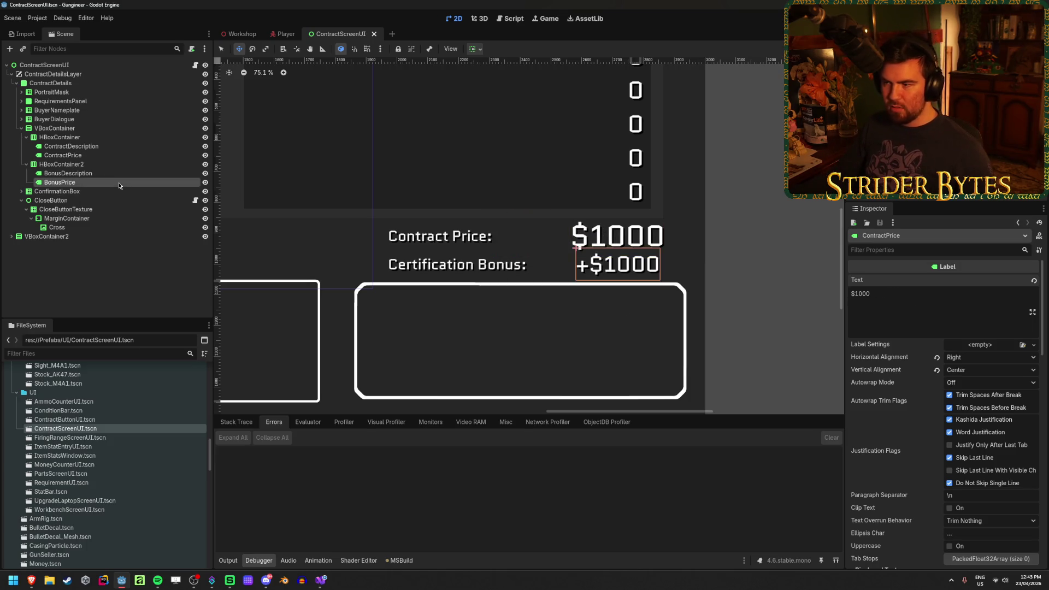
click(475, 50)
click(521, 96)
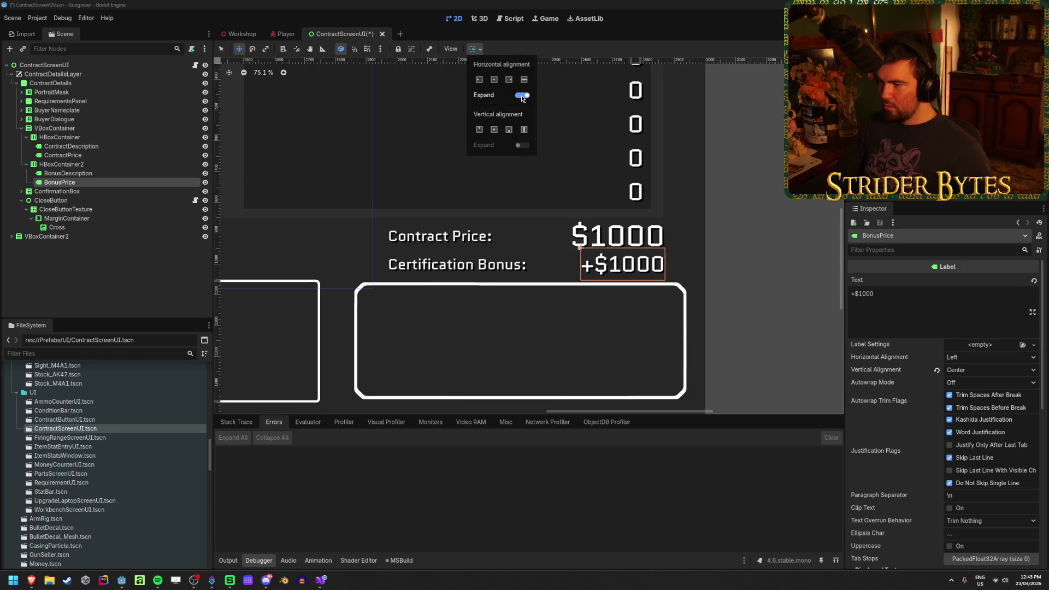
click(877, 297)
key(BackSpace)
key(BackSpace)
key(BackSpace)
text(dsffdfdsfsdfsdf)
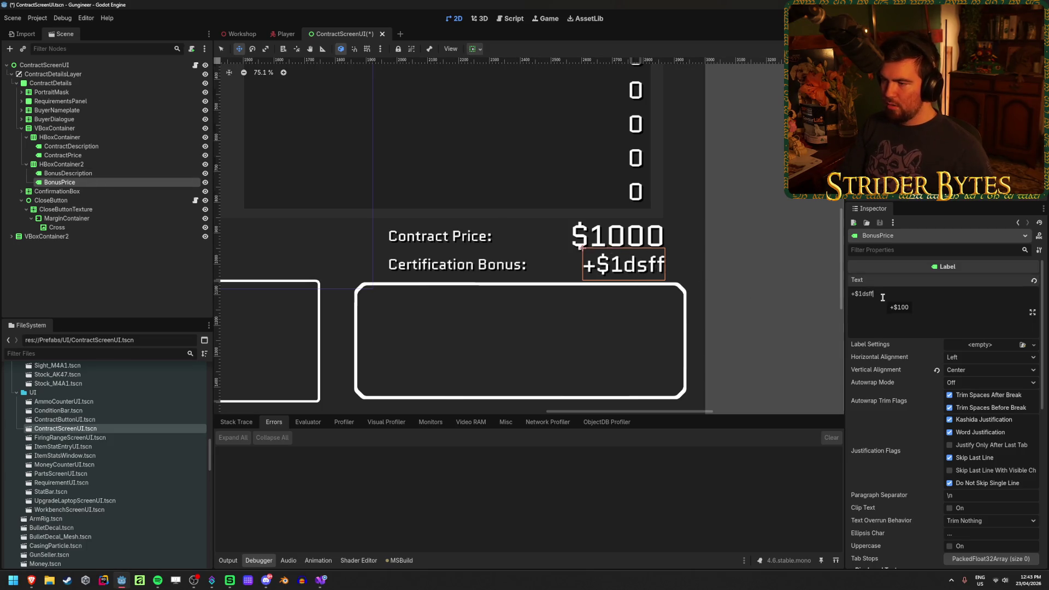
key(BackSpace)
key(BackSpace)
key(BackSpace)
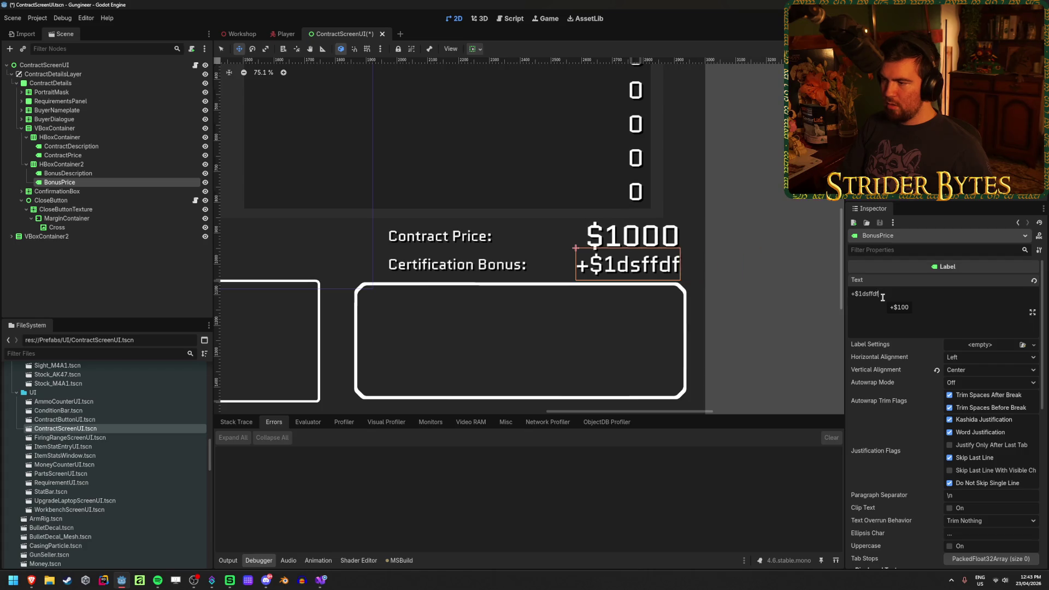
text(000)
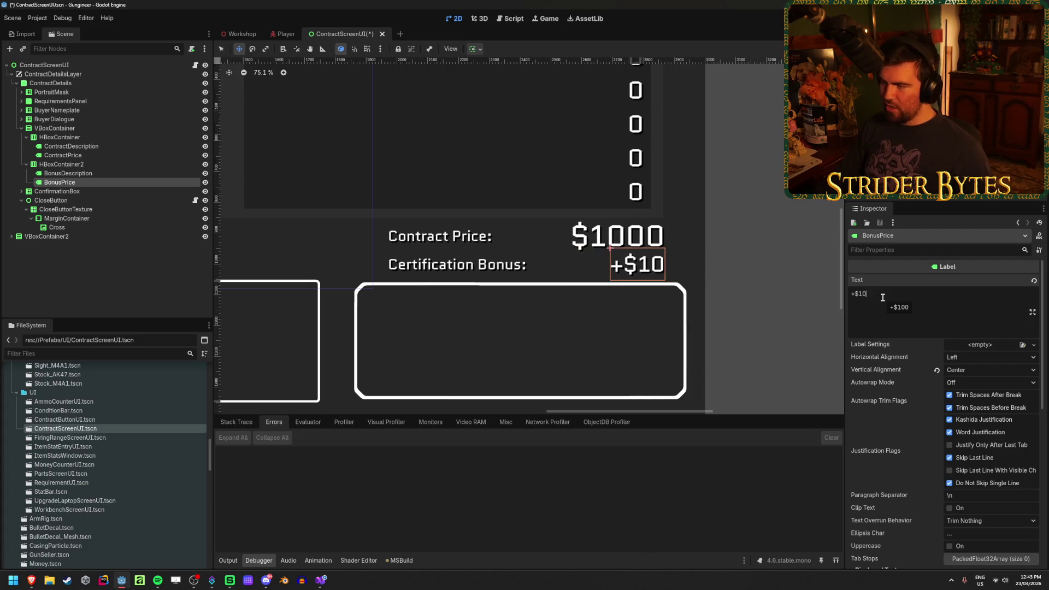
Step: Set the HBoxContainer2 bonus row Separation to 0, then switch to the Workshop scene
click(87, 174)
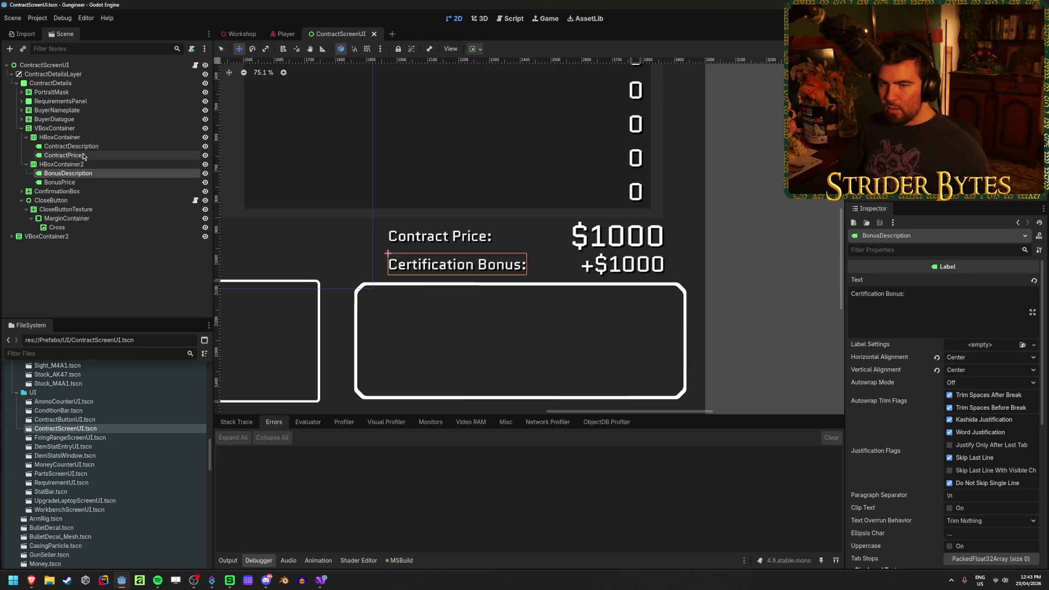
click(84, 148)
click(82, 165)
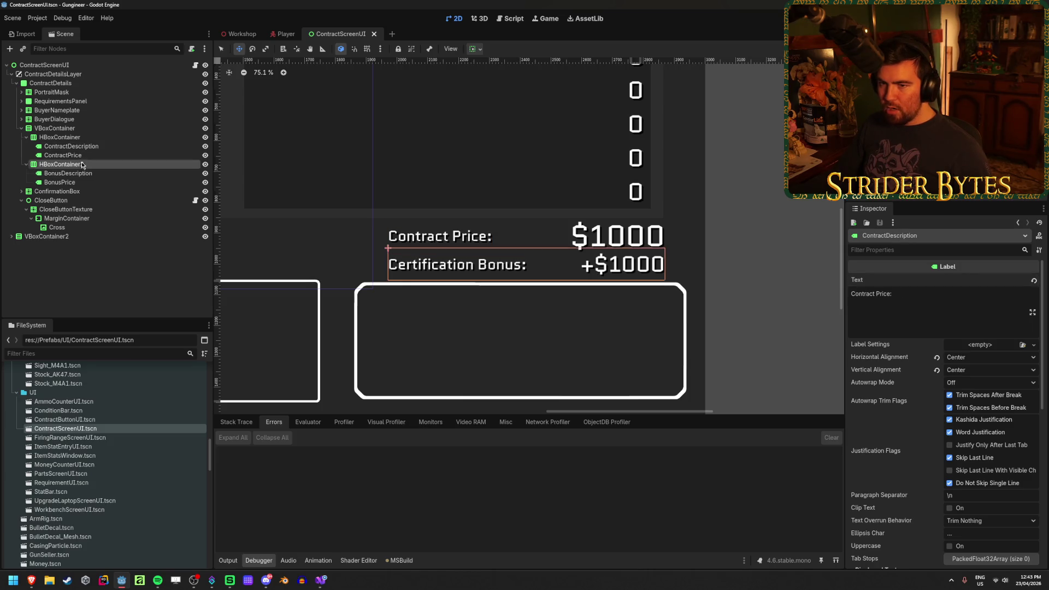
text(0)
key(Return)
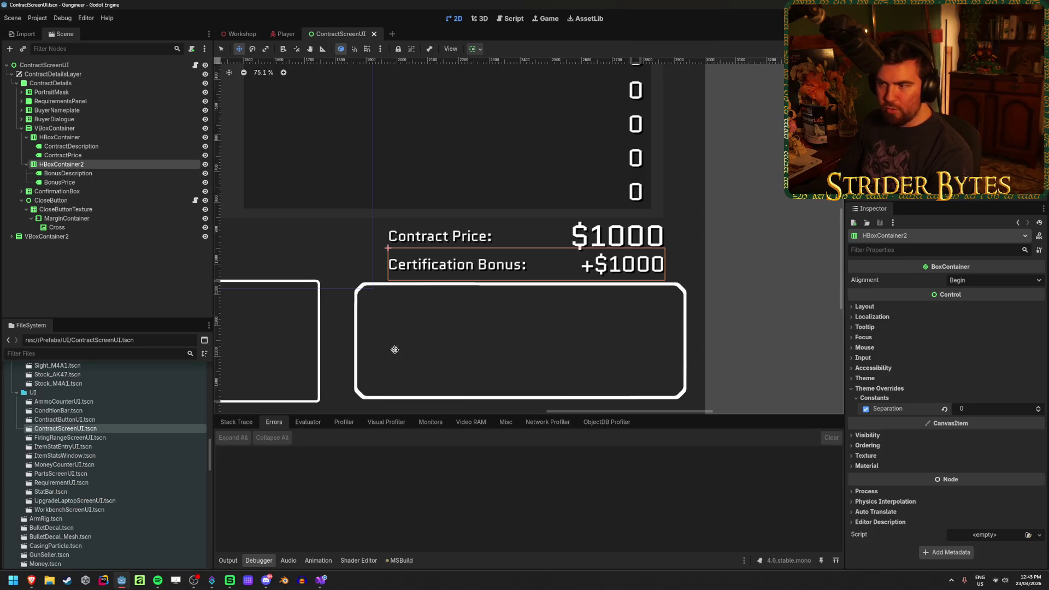
click(93, 271)
click(240, 33)
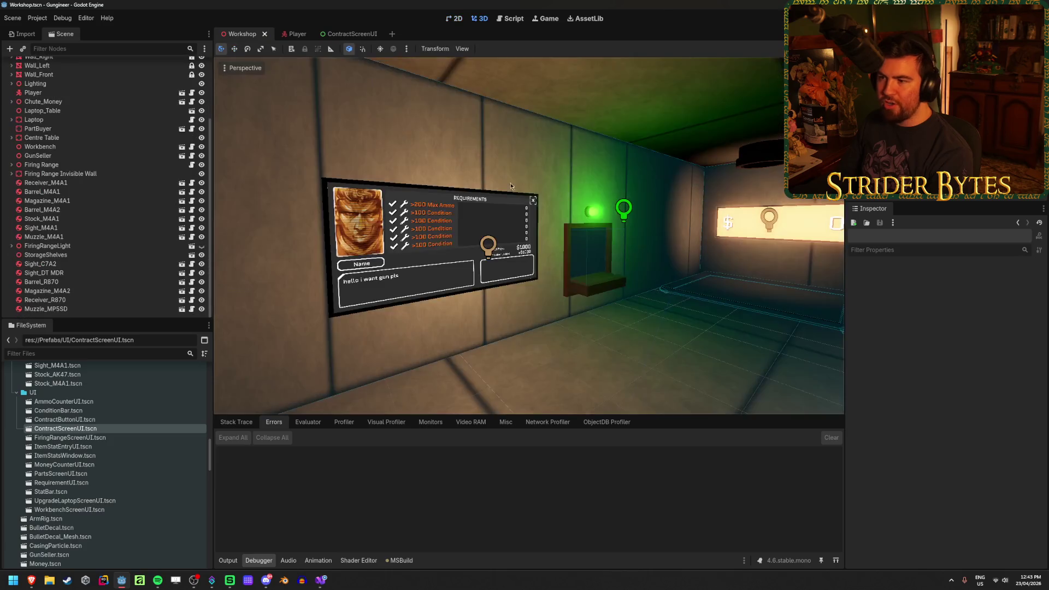
scroll(620, 254, up, 8)
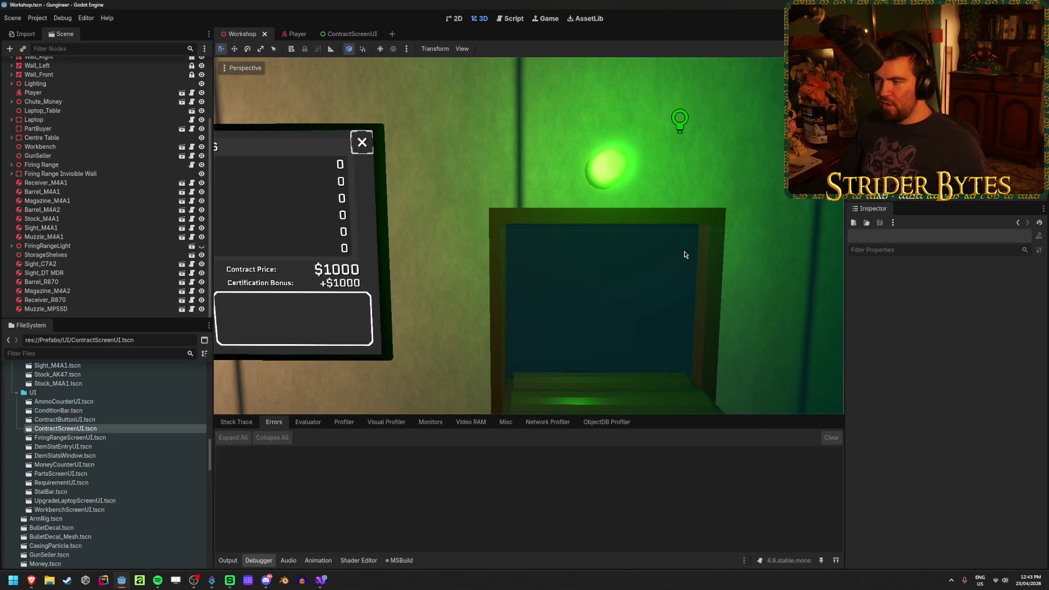
scroll(699, 241, down, 5)
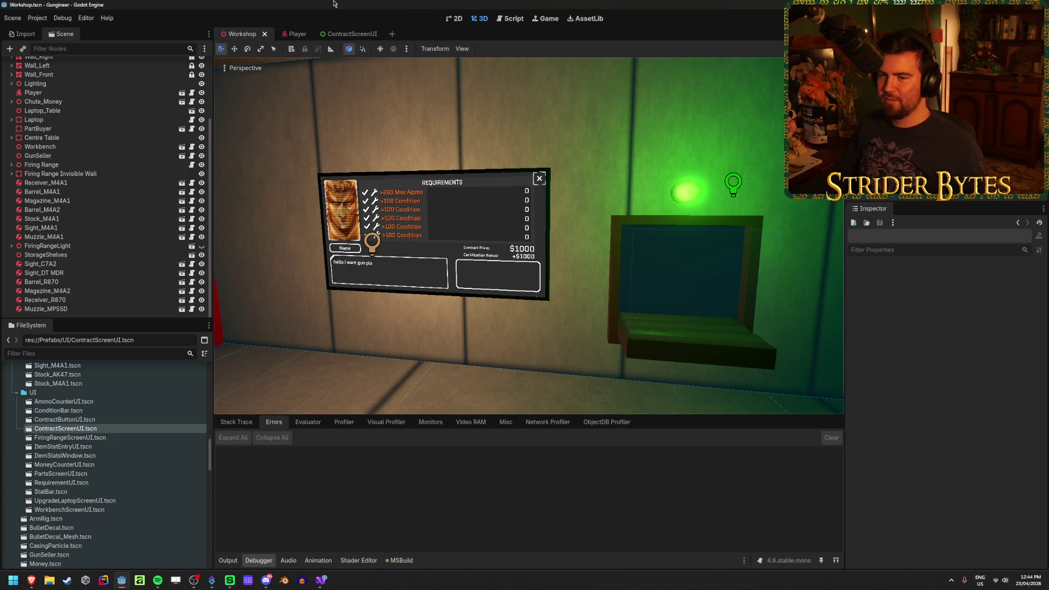
drag(492, 180, 533, 183)
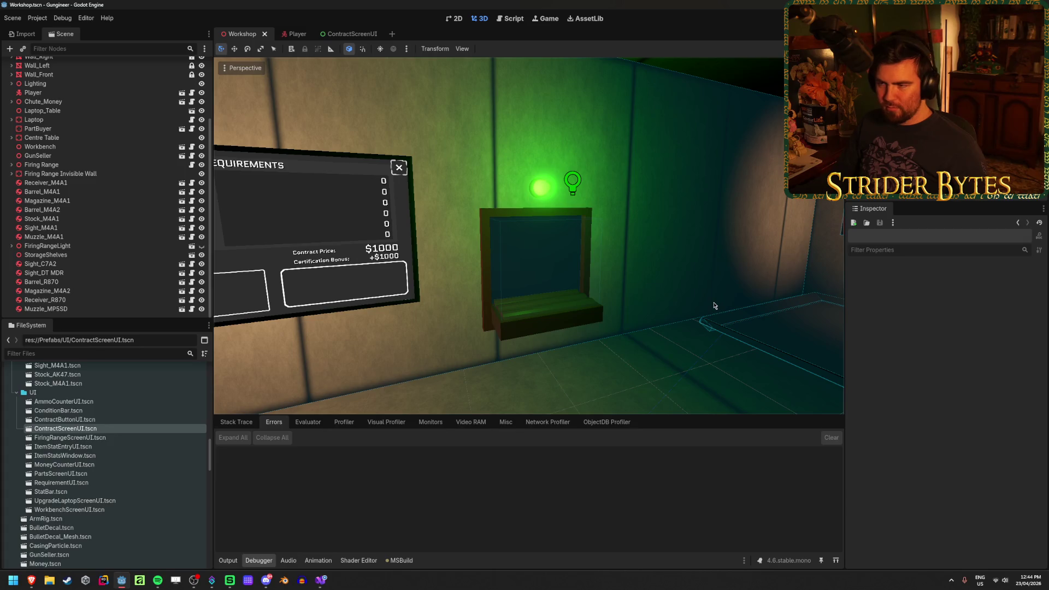
click(336, 584)
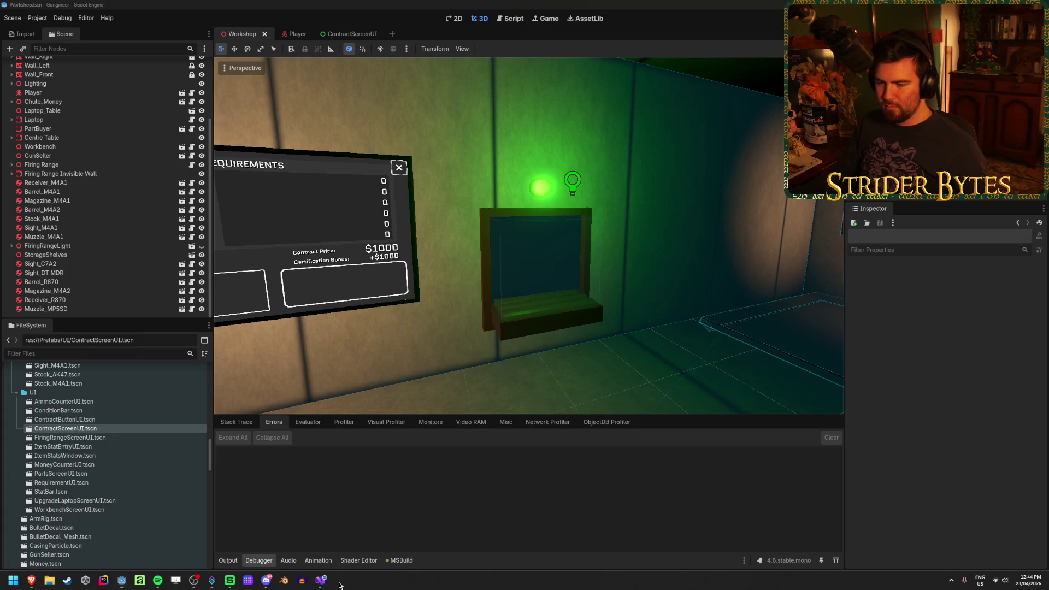
mouse_move(320, 584)
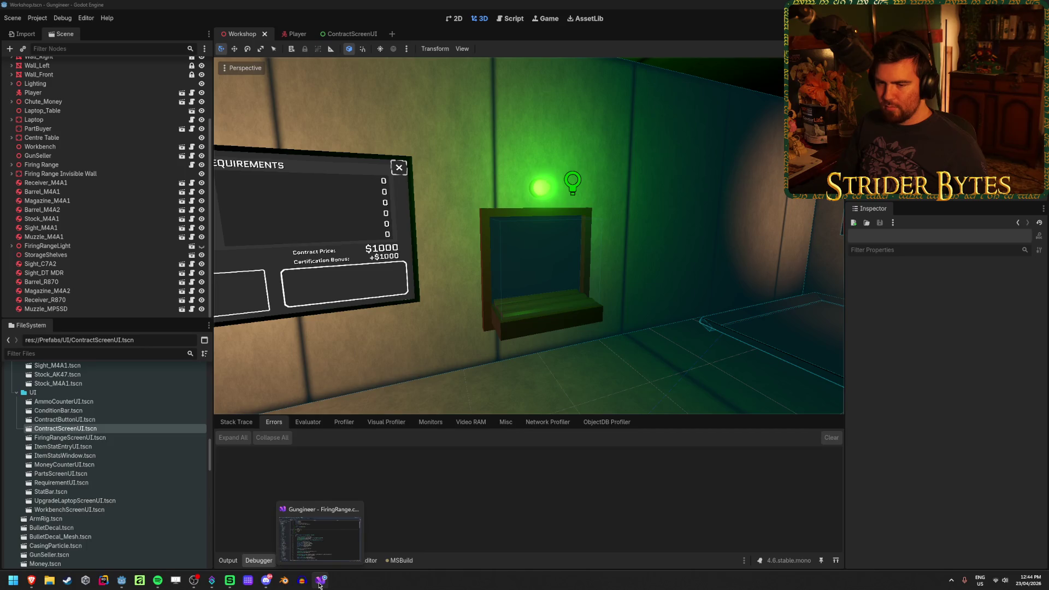
scroll(100, 445, down, 3)
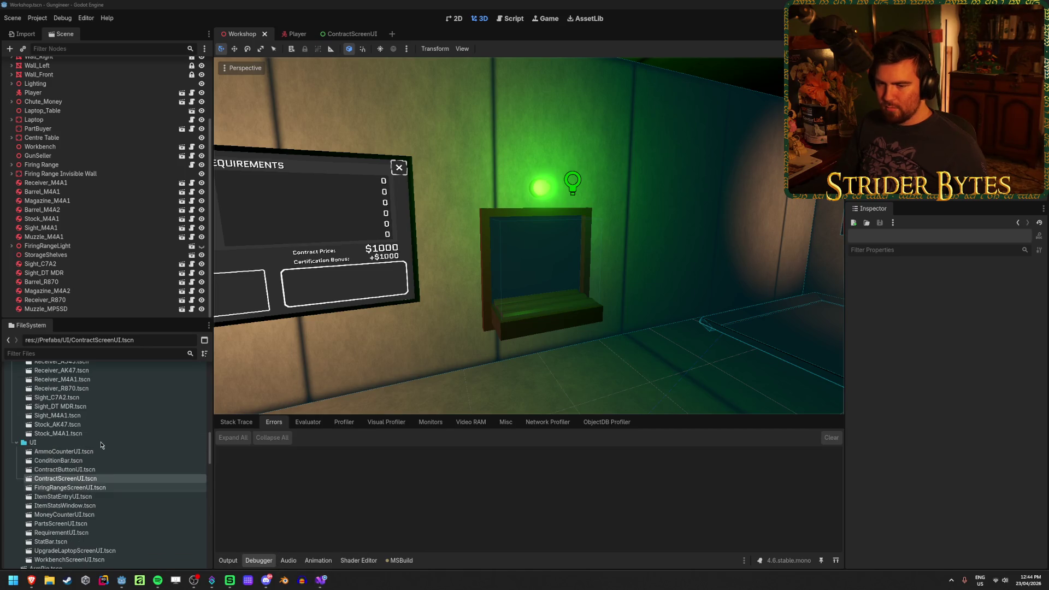
scroll(100, 444, down, 1)
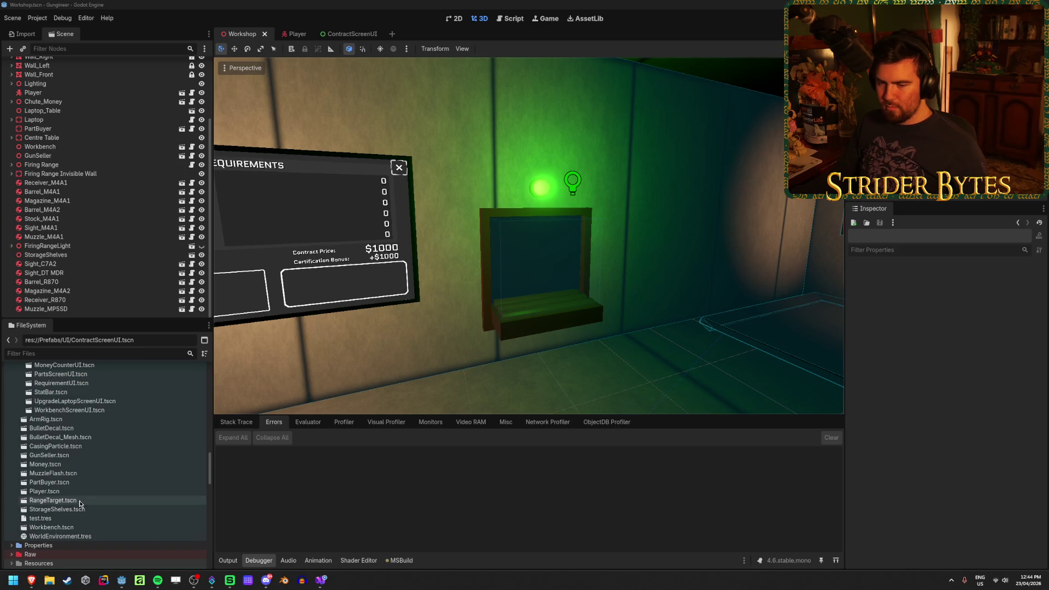
Step: Open GunSeller.tscn, select its GunSeller root node, and open GunSeller.cs in Visual Studio
double_click(66, 457)
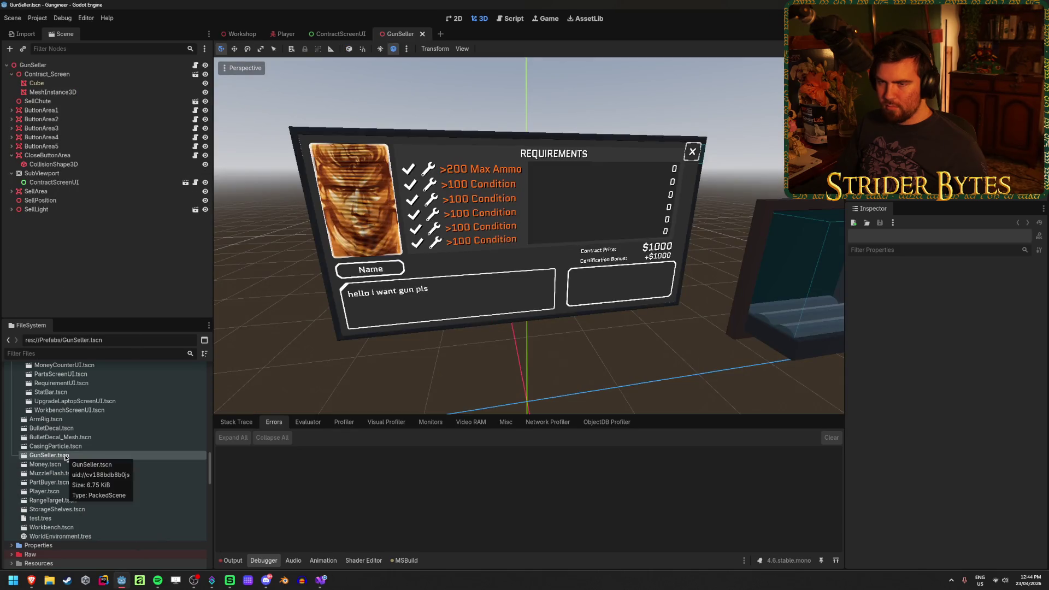
scroll(100, 512, down, 1)
scroll(100, 512, down, 2)
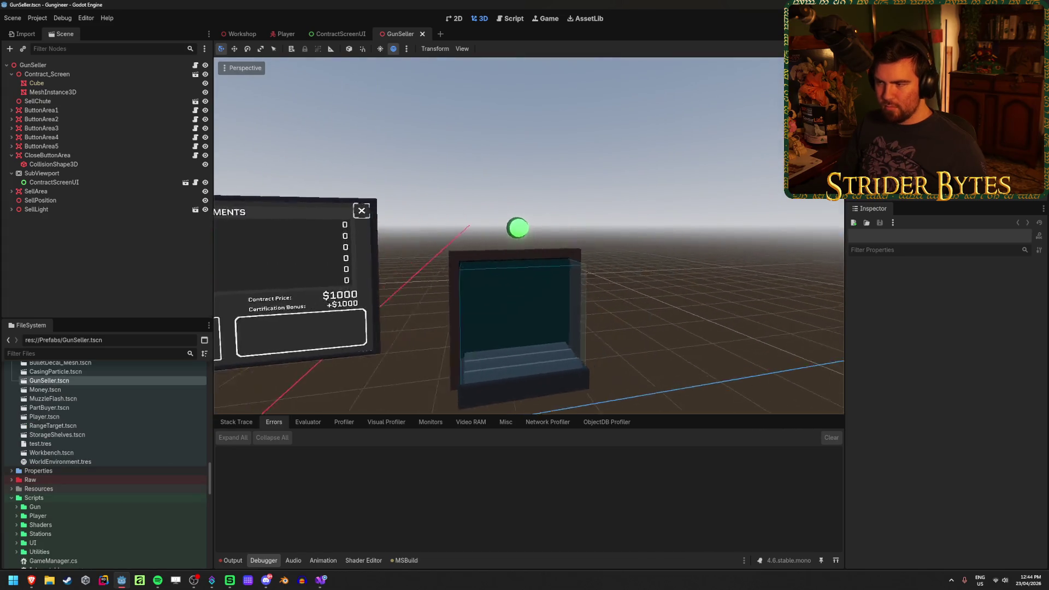
click(51, 67)
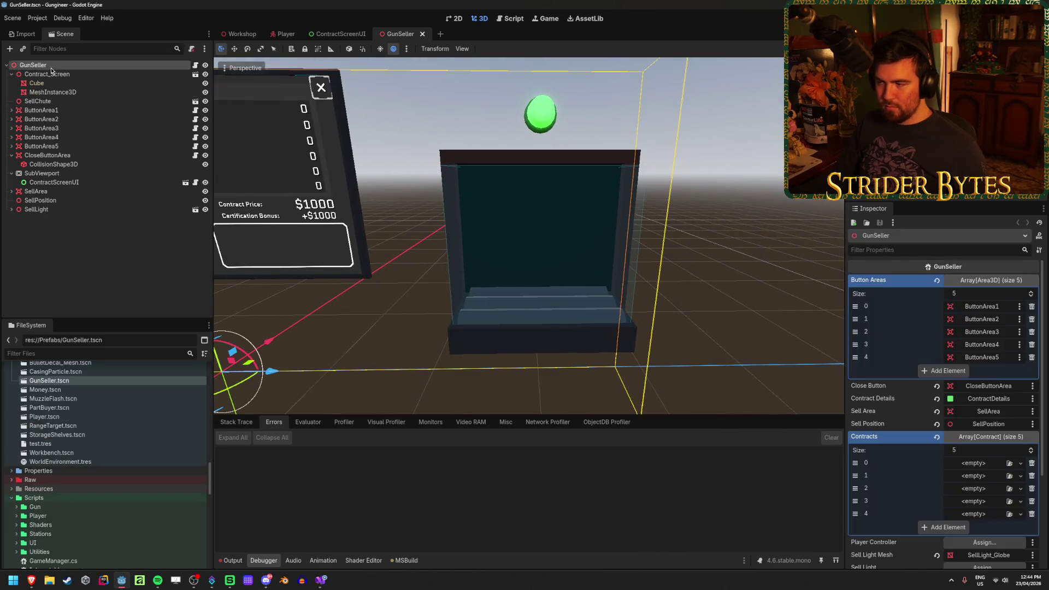
scroll(1009, 515, down, 5)
click(1010, 541)
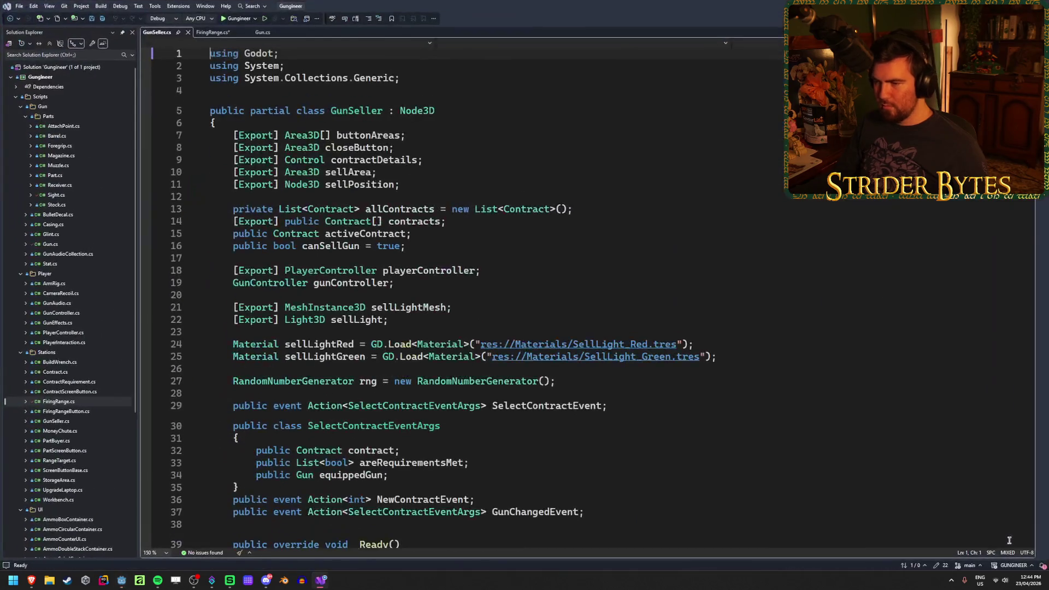
Step: Highlight the sellLightMesh declaration on line 21 of GunSeller.cs, then return to Godot
click(444, 319)
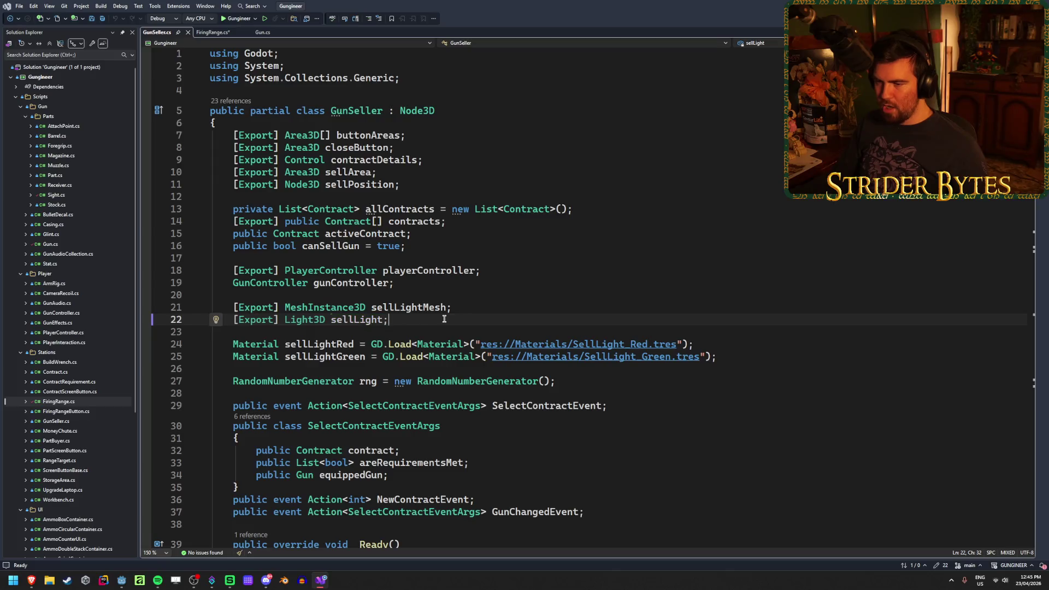
drag(467, 309, 285, 309)
click(483, 309)
drag(481, 308, 284, 308)
click(472, 309)
drag(472, 309, 373, 309)
click(467, 304)
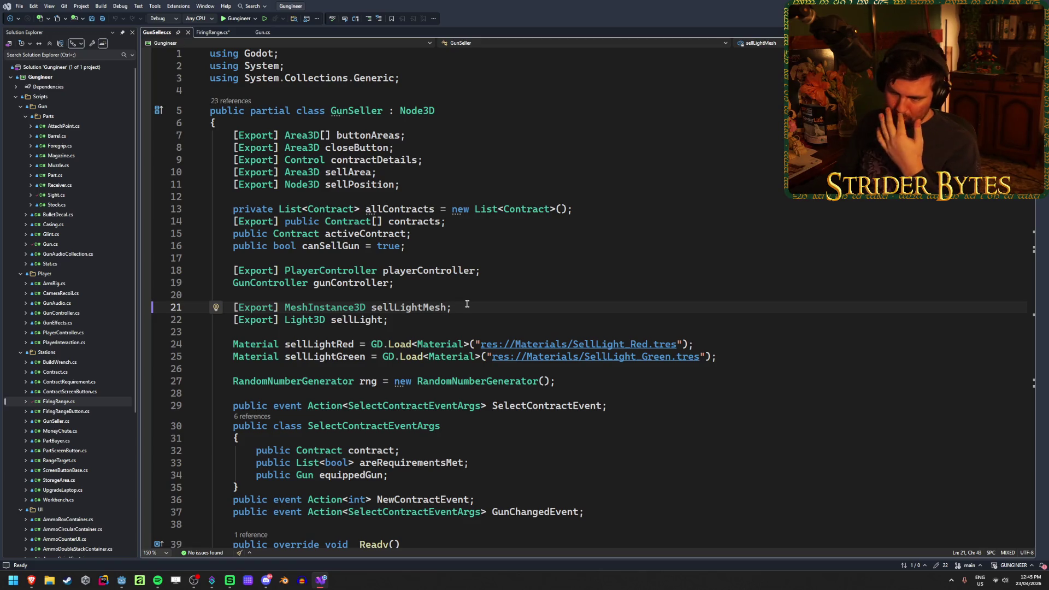
key(alt+Tab)
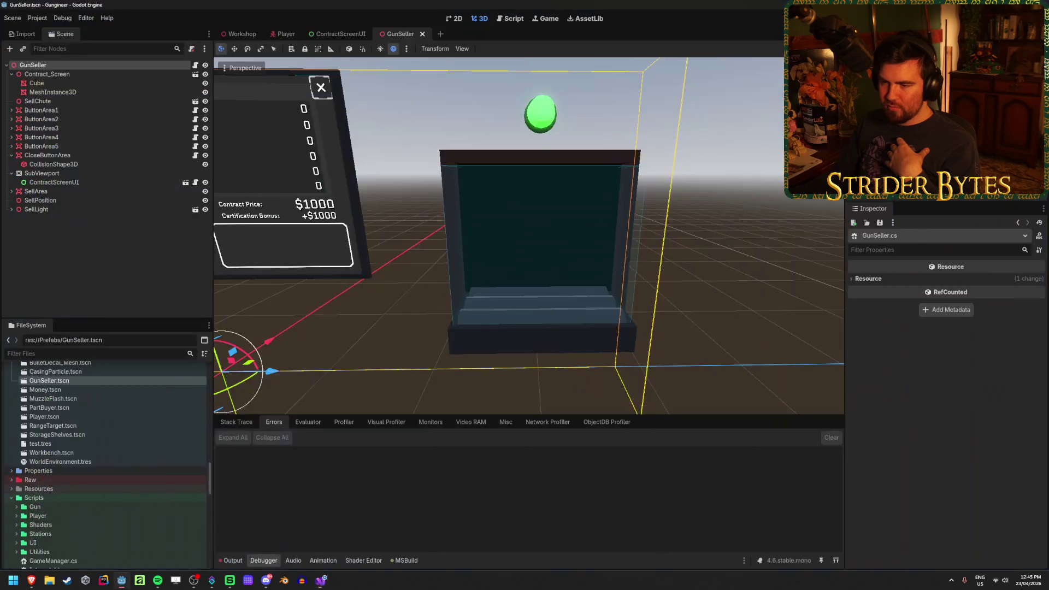
Step: Expand SellLight and select its SellLight_Base and SellLight_Globe meshes
click(16, 210)
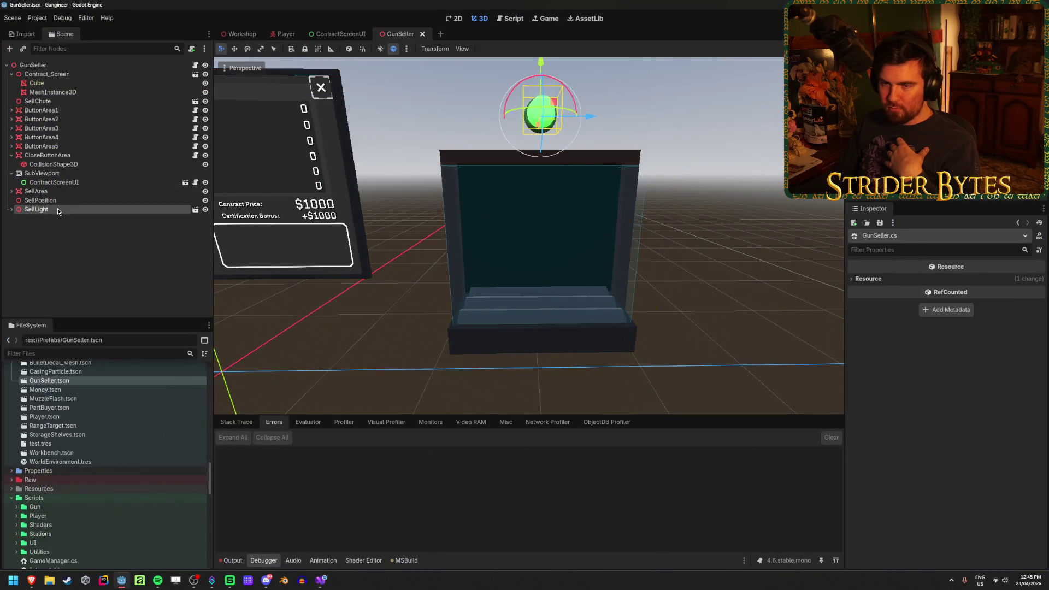
click(12, 210)
click(87, 219)
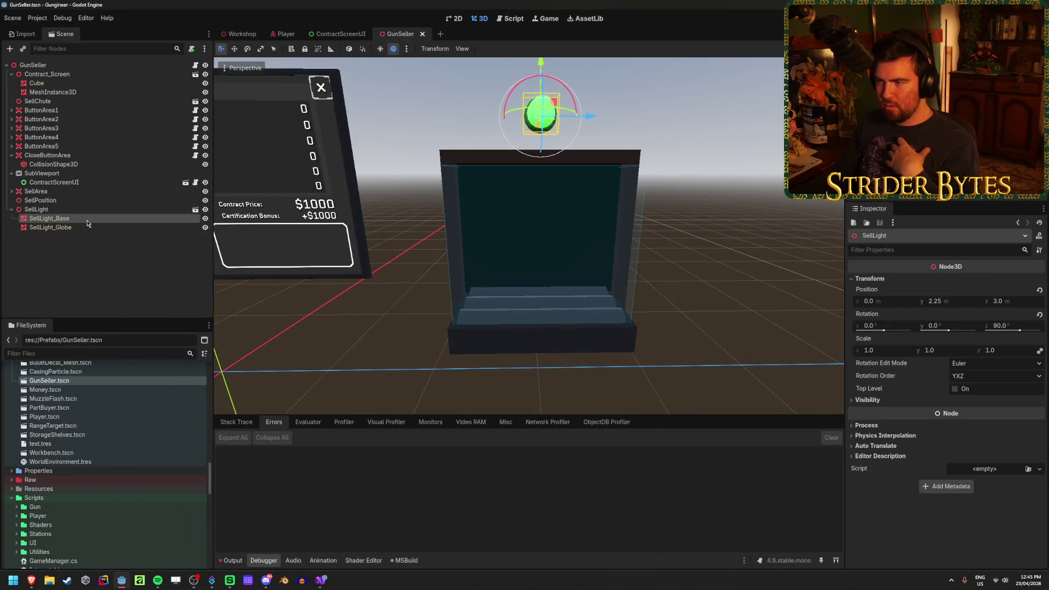
click(44, 210)
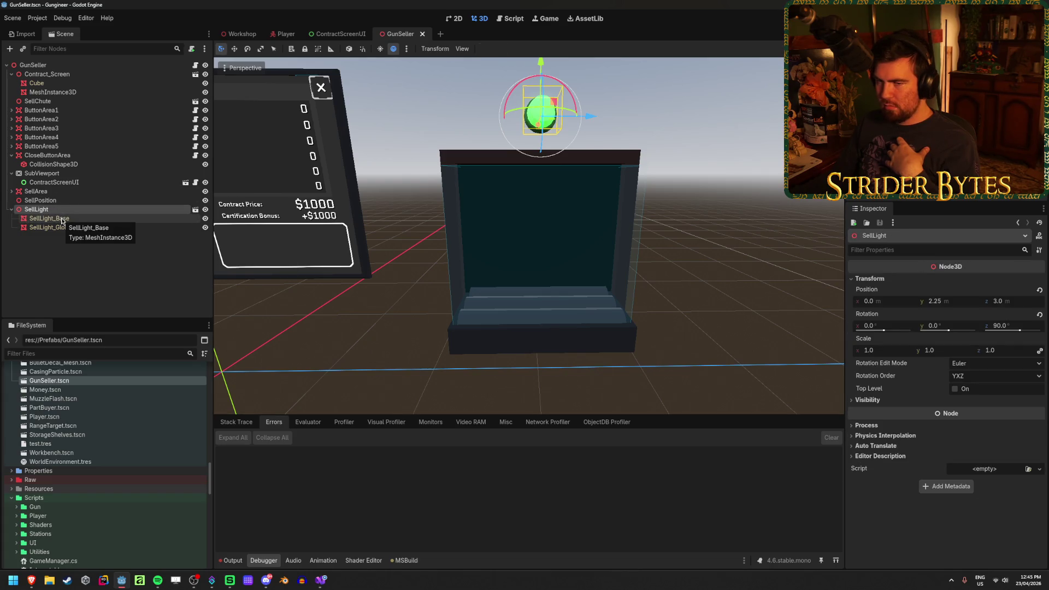
click(62, 219)
click(54, 227)
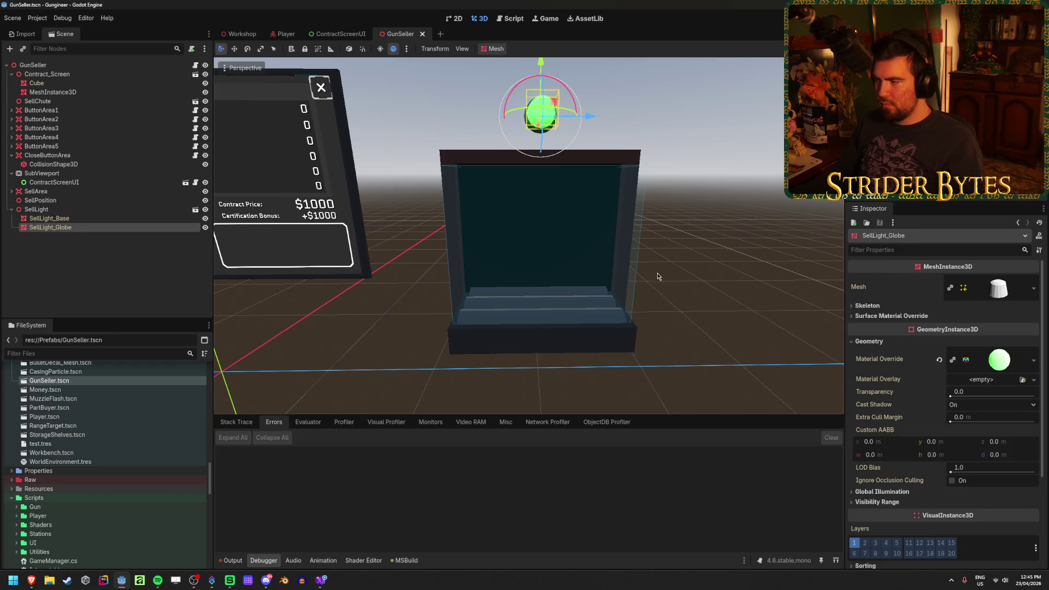
Step: Inspect the globe's green material override, trying Emission Energy Multiplier then undoing it
click(987, 357)
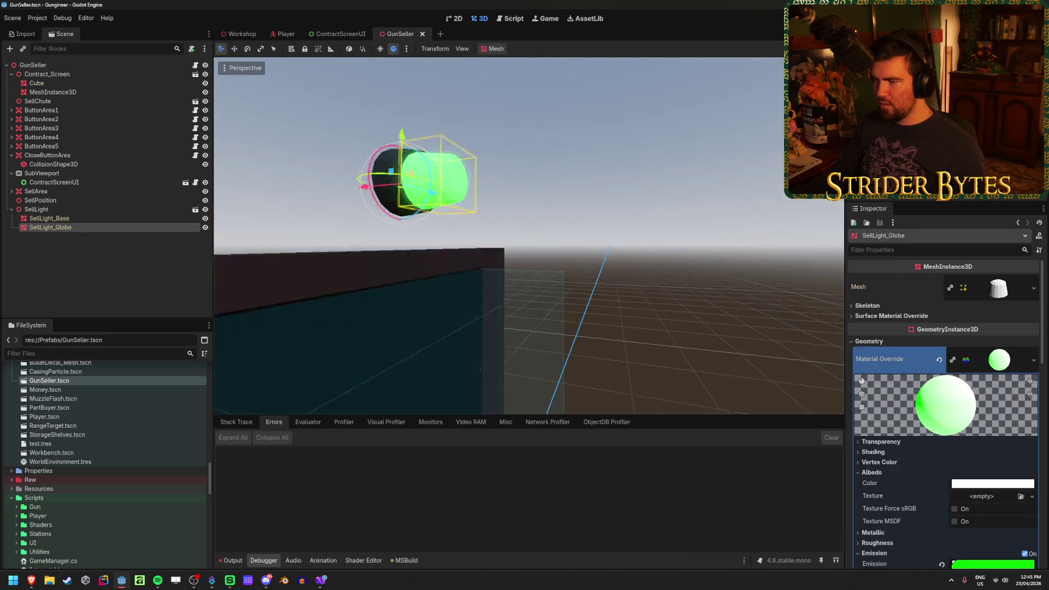
scroll(953, 430, down, 5)
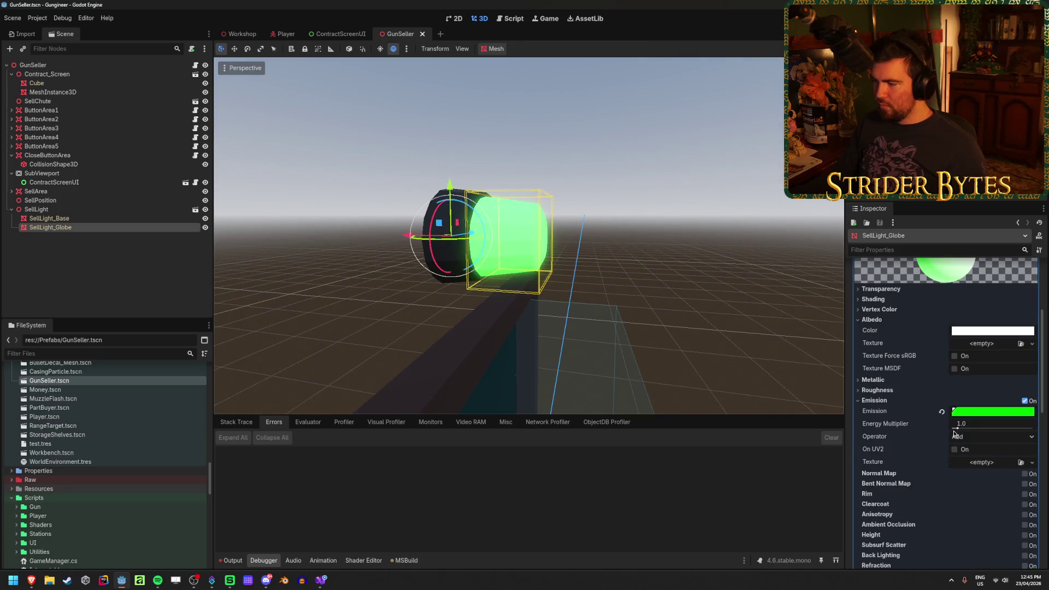
drag(958, 428, 961, 431)
key(ctrl+z)
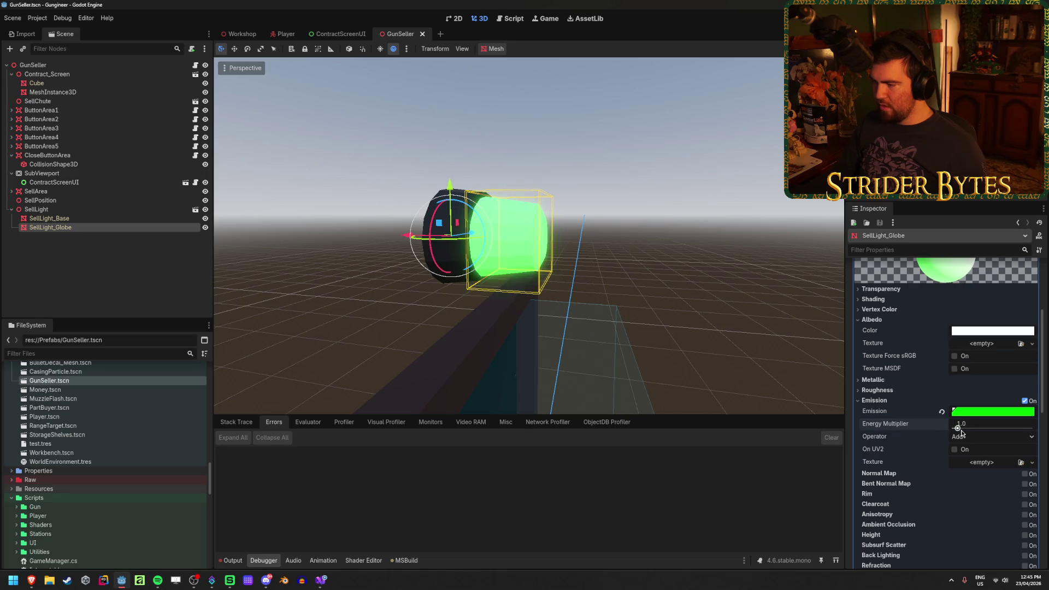
click(80, 265)
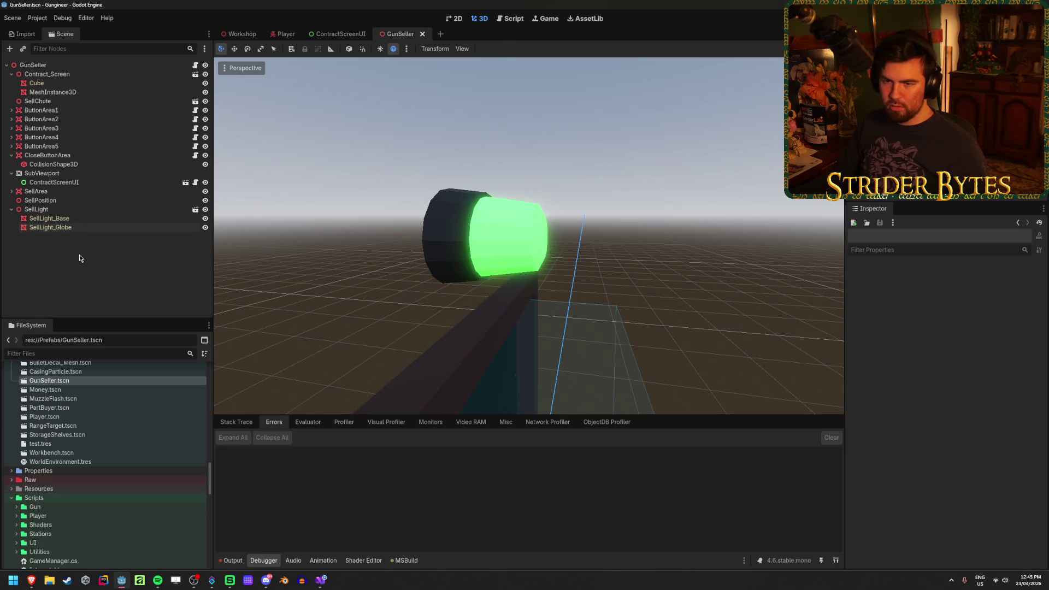
click(321, 579)
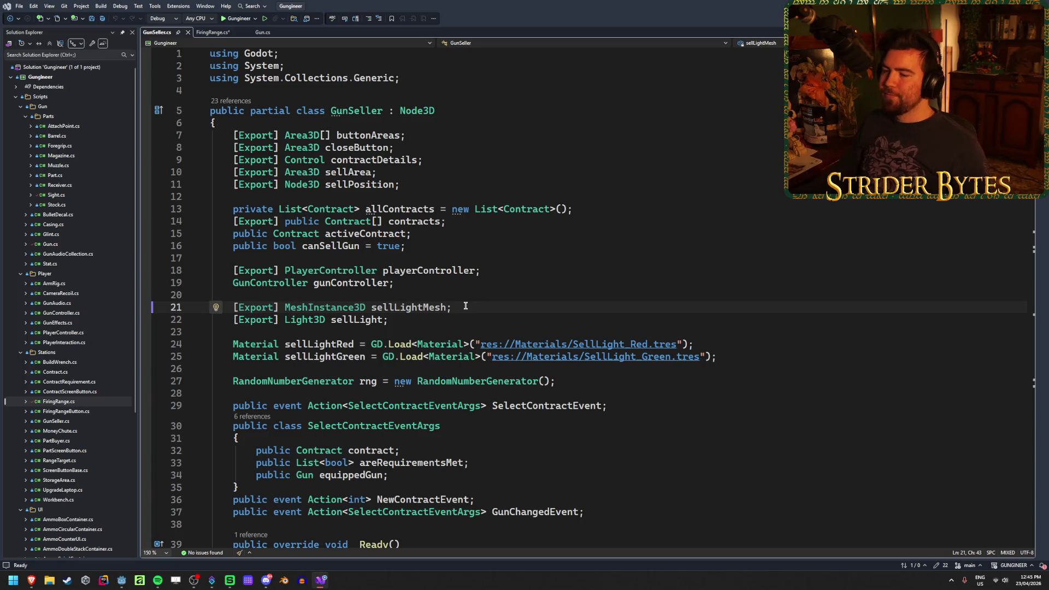
Step: Highlight the sell-light fields on lines 21–25 of GunSeller.cs
scroll(544, 295, down, 4)
click(623, 261)
scroll(625, 262, down, 3)
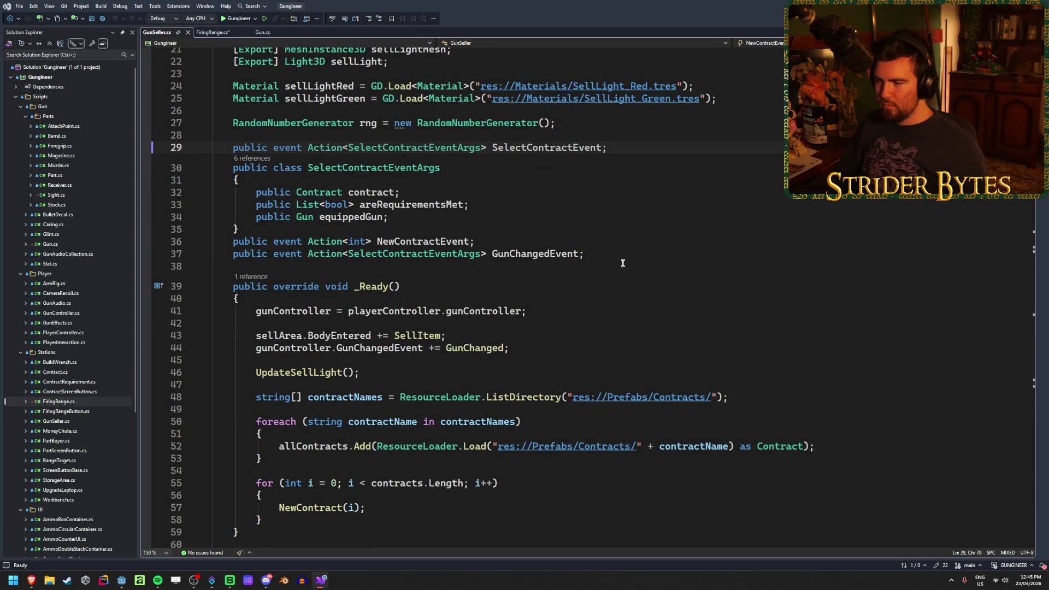
scroll(623, 263, down, 6)
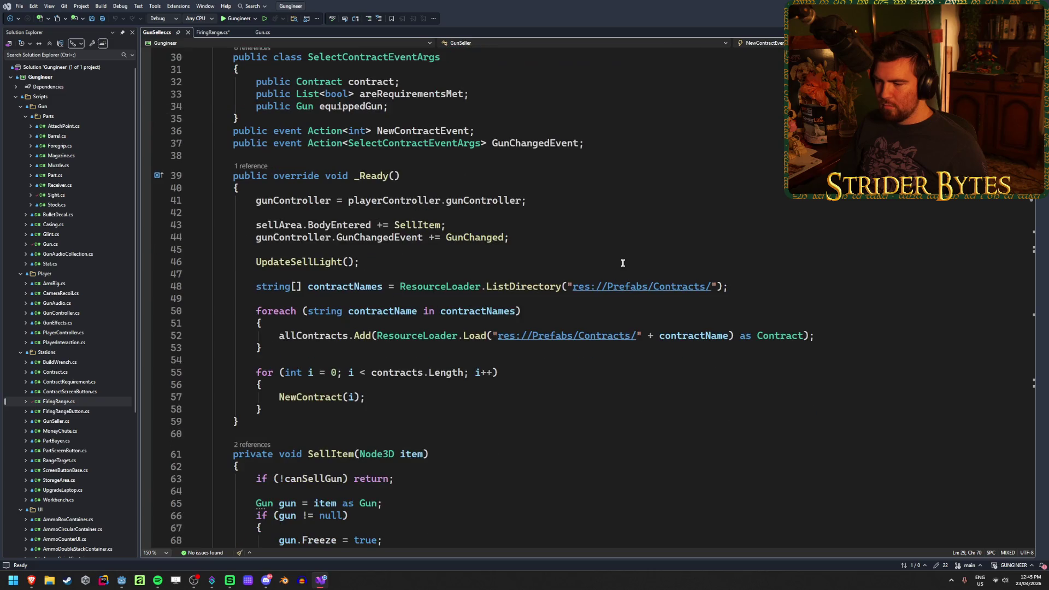
scroll(623, 263, down, 9)
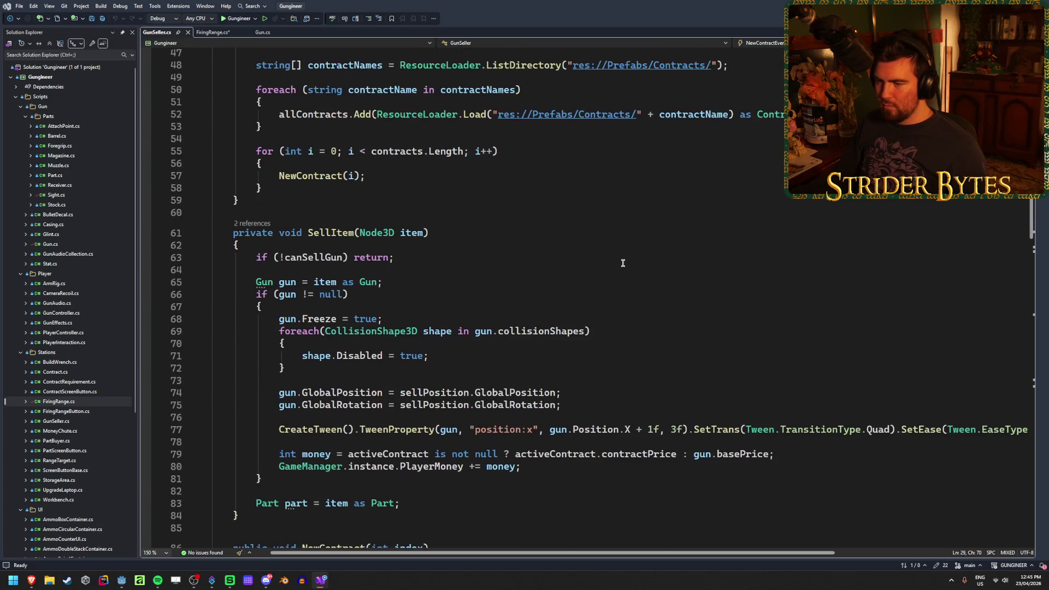
scroll(622, 263, down, 5)
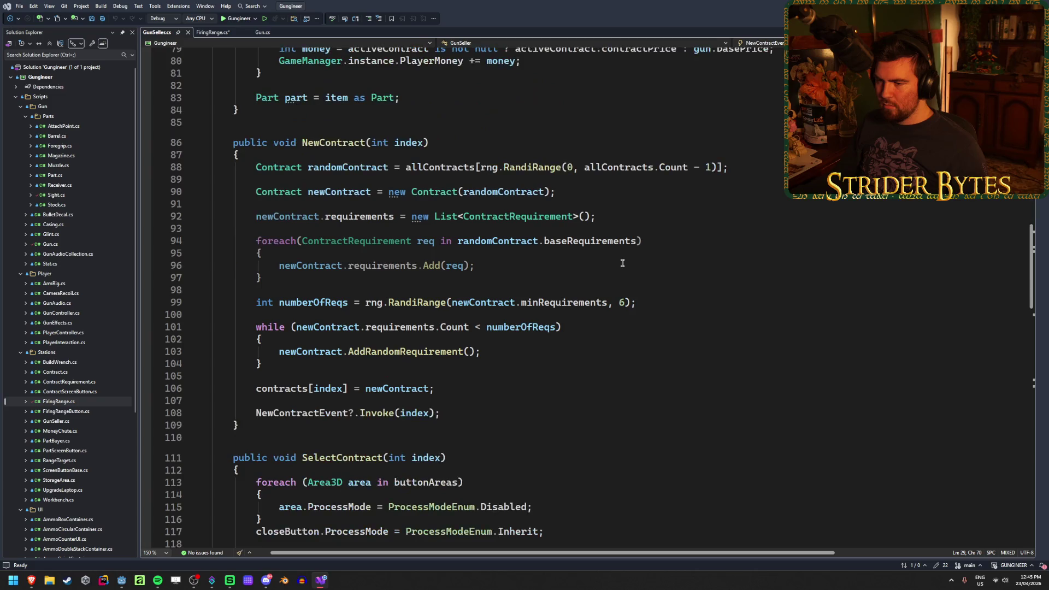
scroll(552, 393, up, 20)
scroll(552, 392, down, 15)
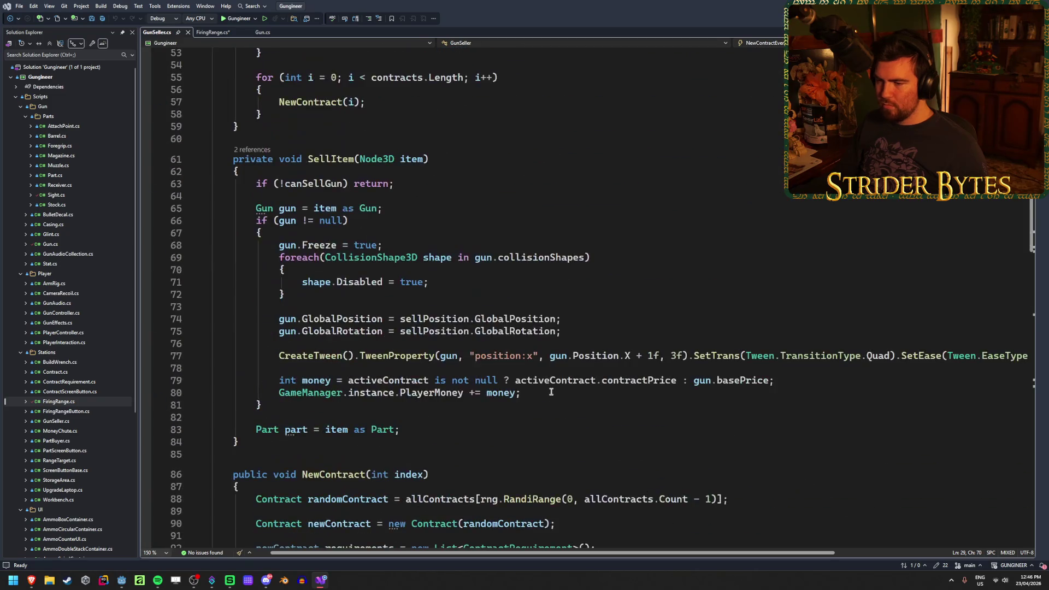
scroll(420, 379, up, 16)
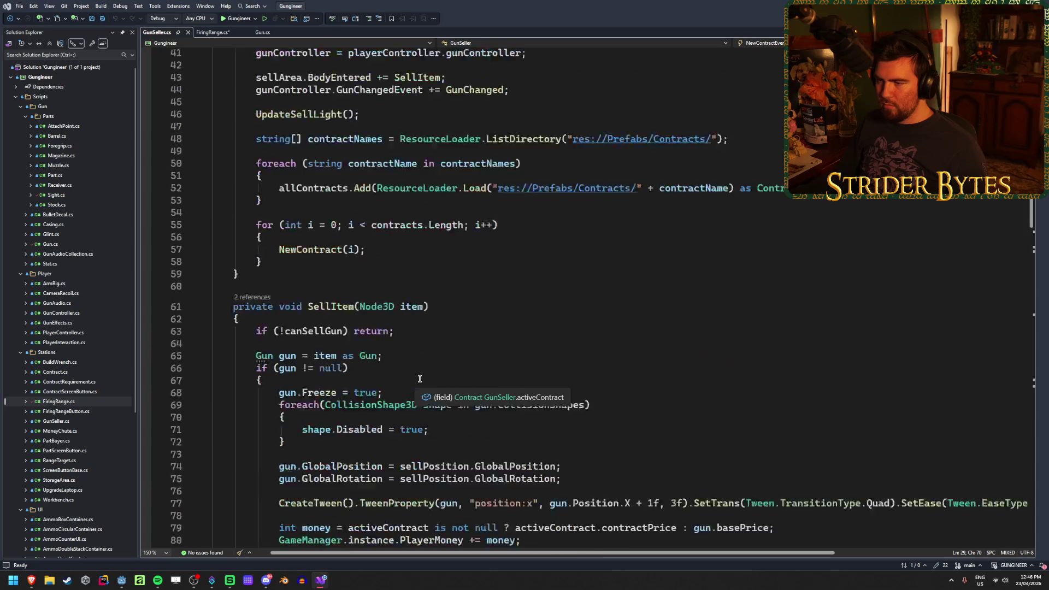
scroll(419, 377, up, 1)
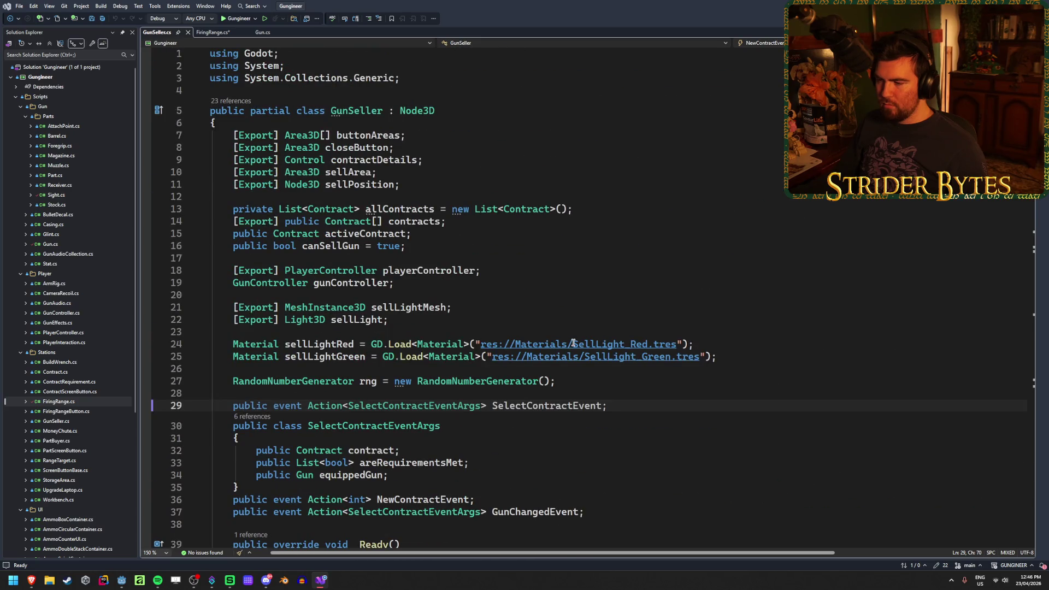
click(760, 358)
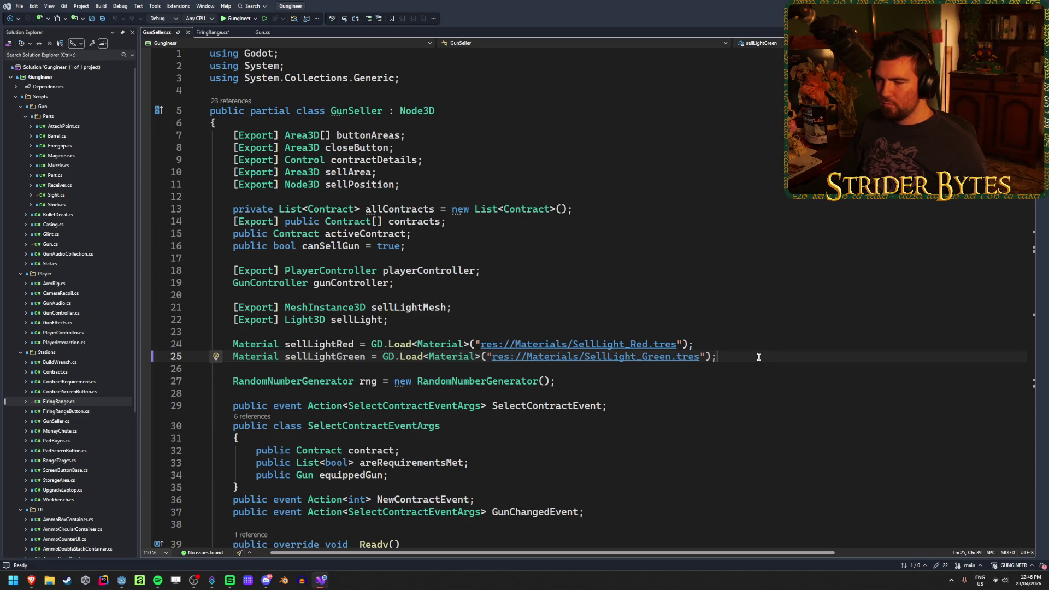
mouse_move(759, 356)
mouse_down()
mouse_move(137, 341)
mouse_move(70, 305)
mouse_up()
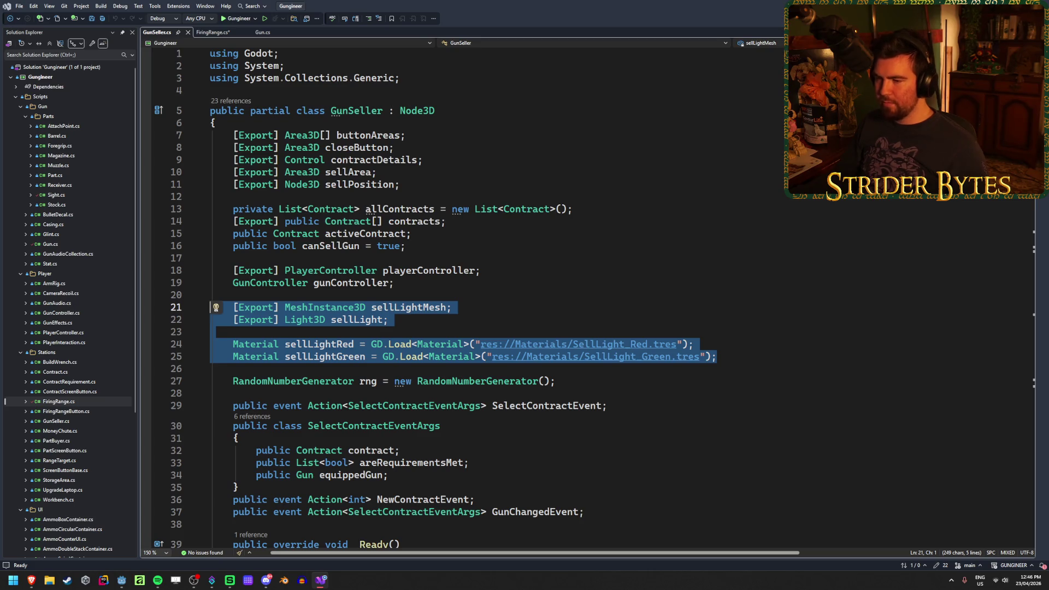
click(479, 307)
drag(719, 357, 48, 302)
click(528, 314)
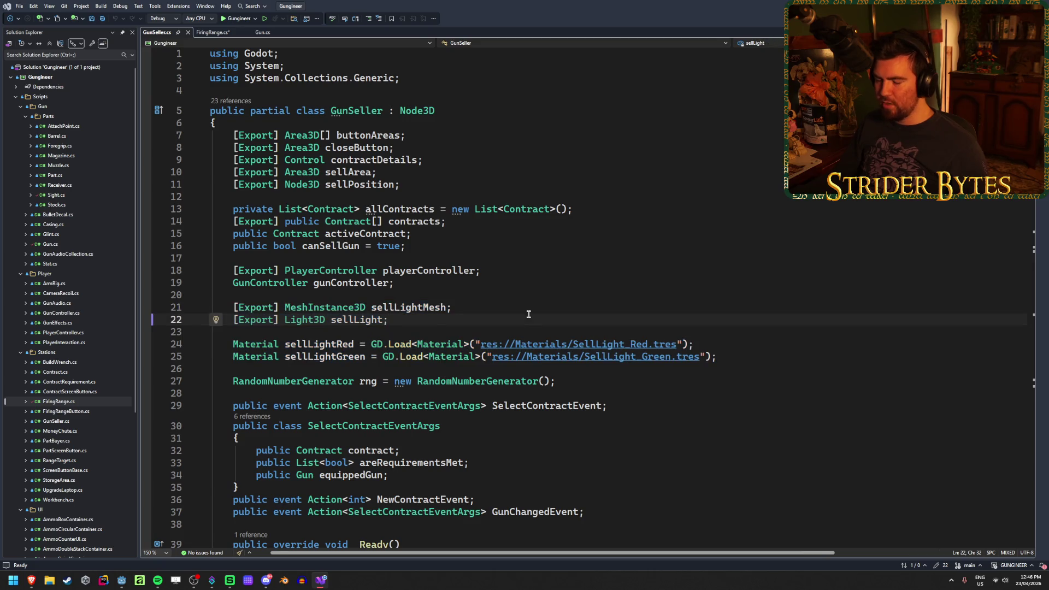
Step: Highlight the UpdateSellLight method on lines 178–182
scroll(528, 314, down, 20)
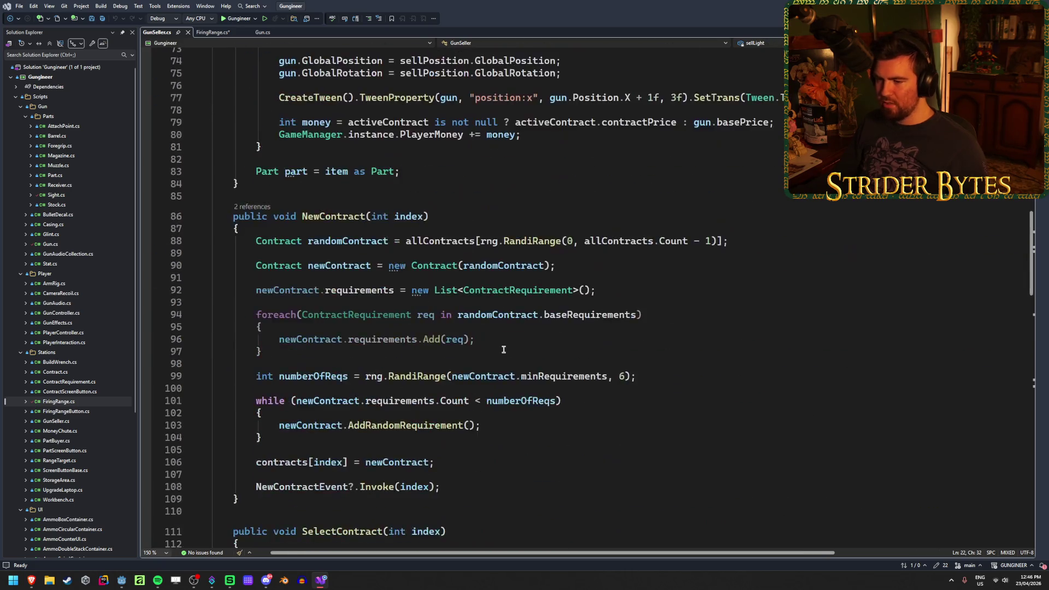
scroll(504, 349, down, 12)
click(213, 392)
drag(260, 440, 94, 387)
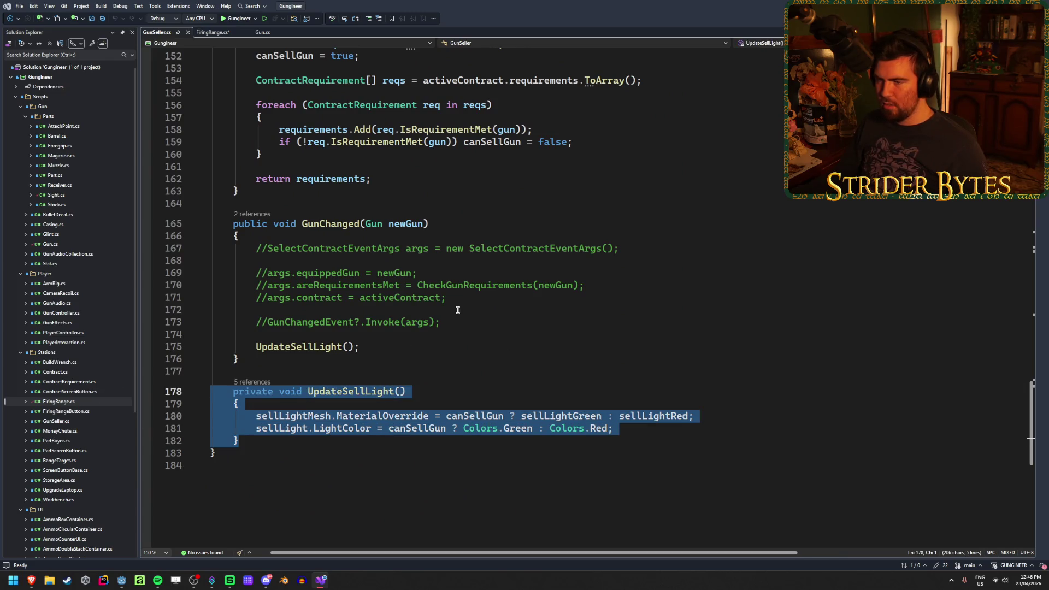
click(469, 325)
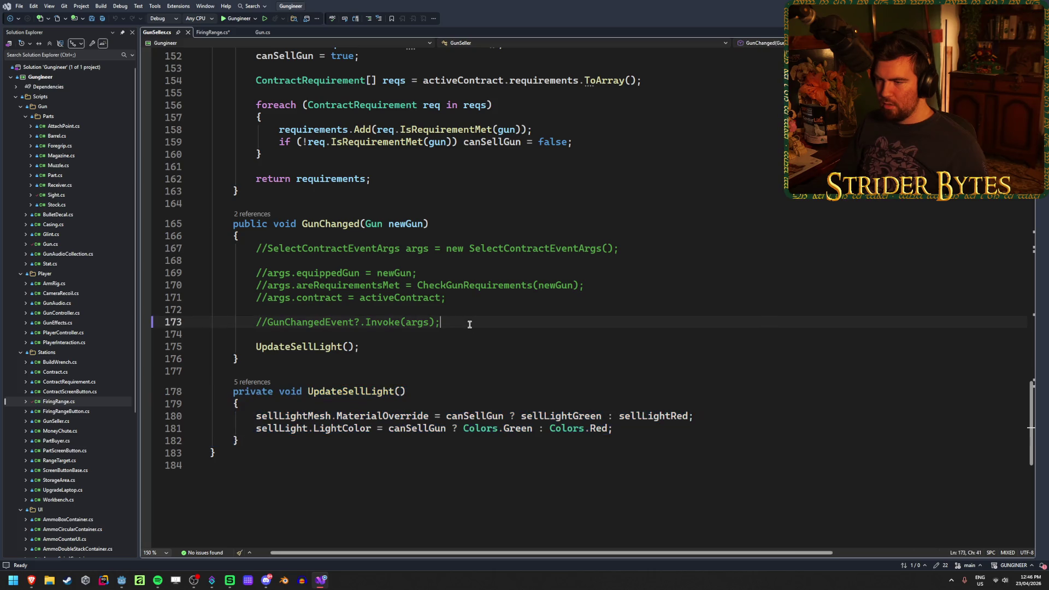
mouse_move(469, 324)
mouse_down()
mouse_move(214, 248)
mouse_move(479, 321)
mouse_up()
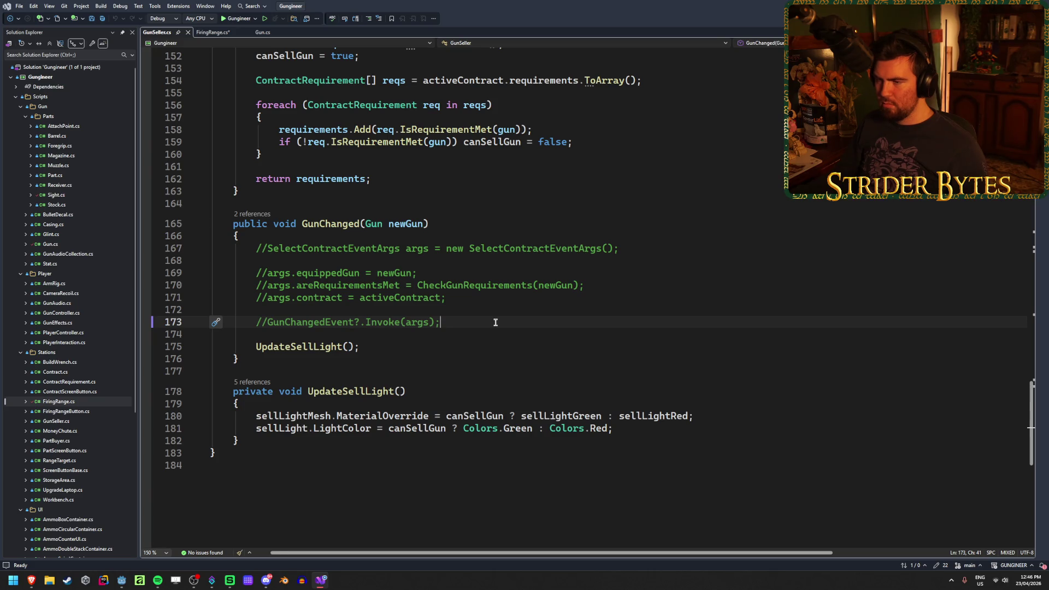
Step: Read through GunSeller.cs's _Ready and SellItem code to line 69, then bring up Songify
scroll(495, 322, up, 20)
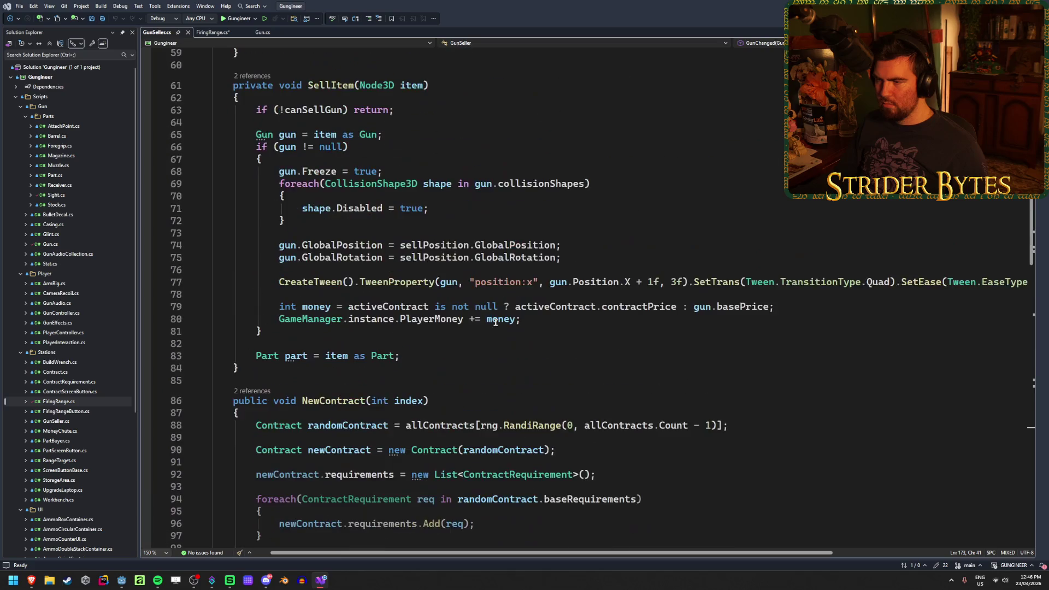
scroll(495, 322, up, 20)
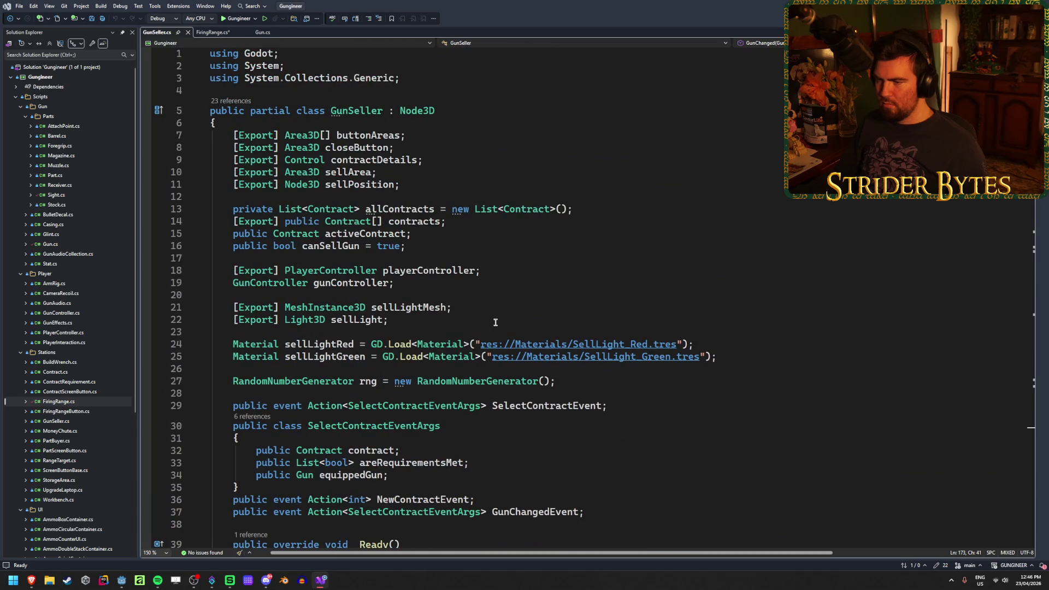
scroll(495, 322, down, 4)
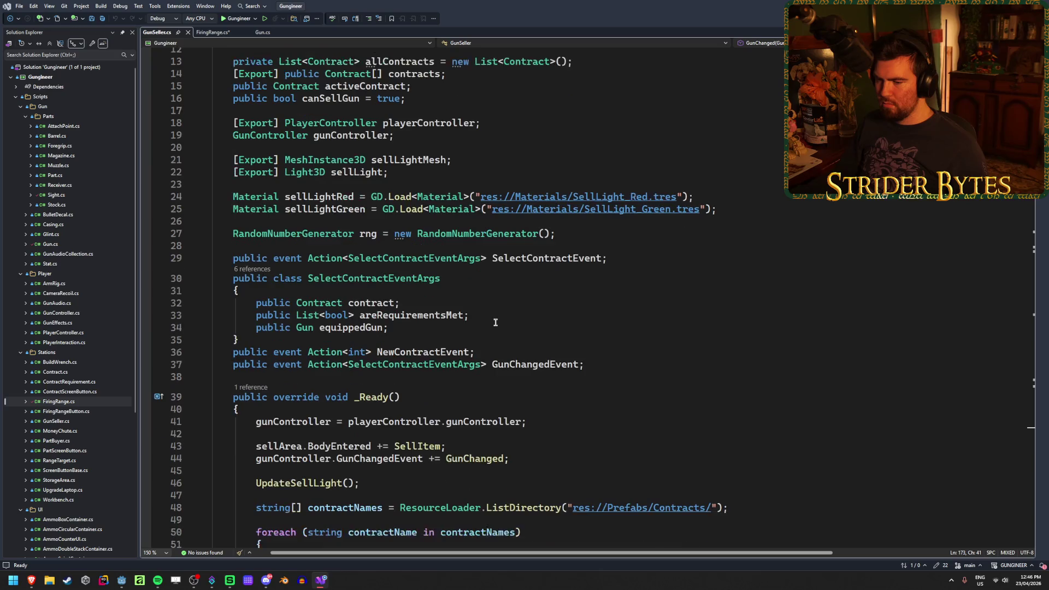
scroll(496, 323, down, 1)
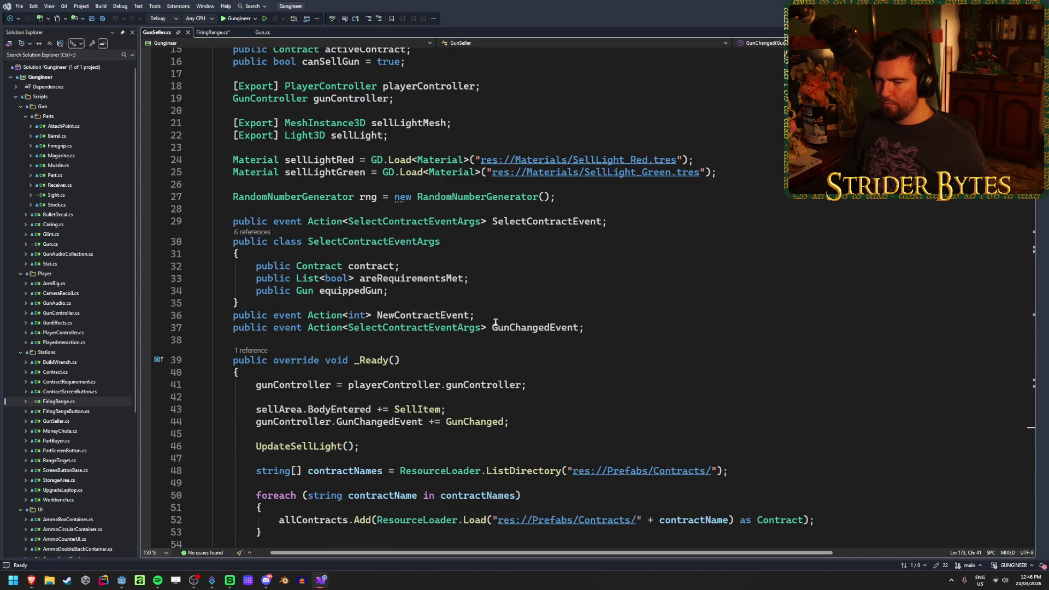
scroll(599, 445, up, 4)
scroll(593, 456, down, 3)
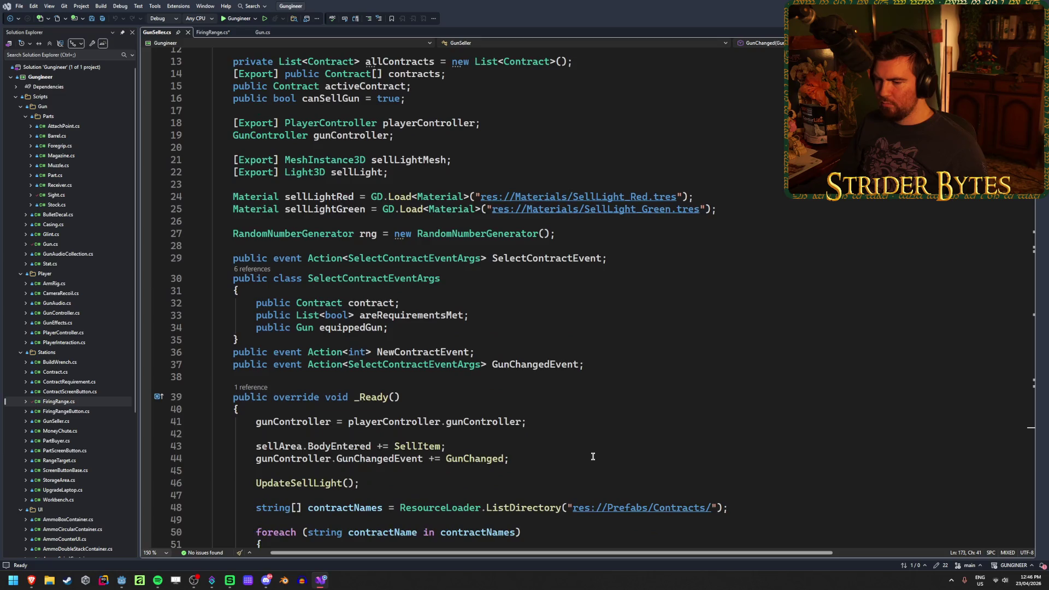
scroll(592, 456, down, 4)
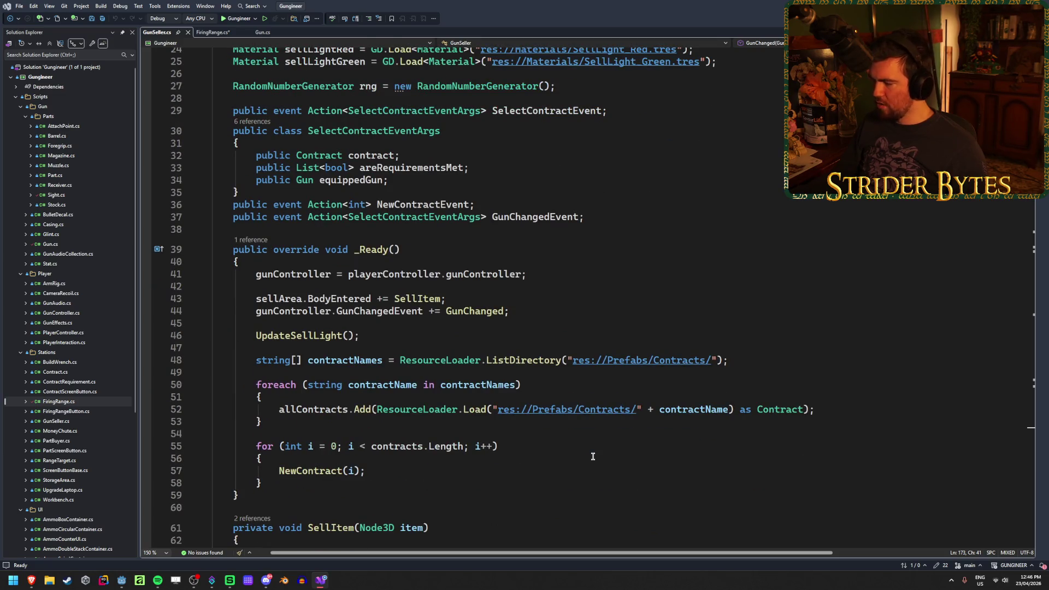
scroll(596, 458, down, 5)
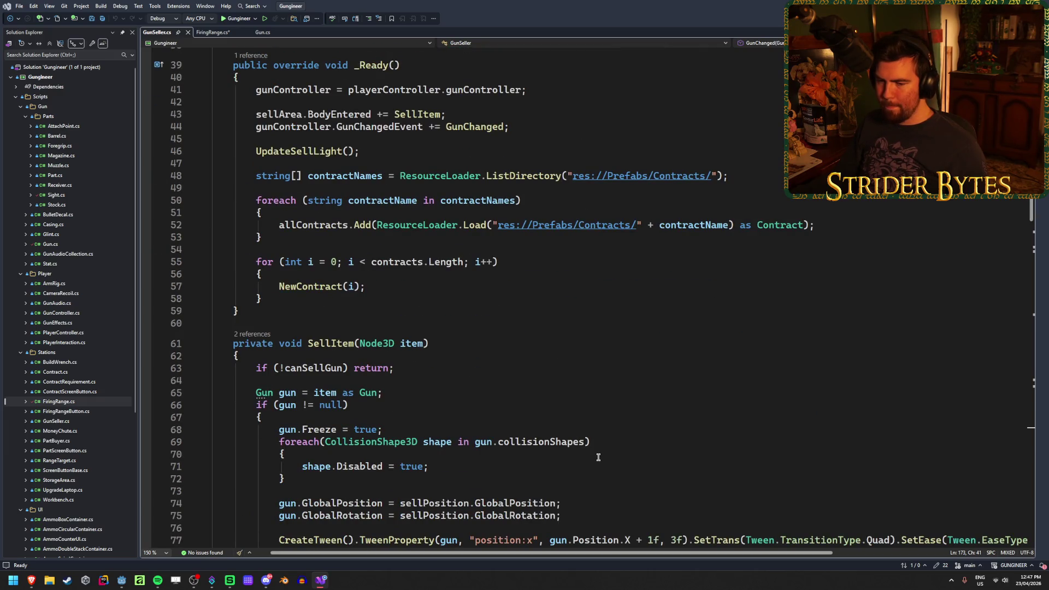
scroll(598, 457, down, 2)
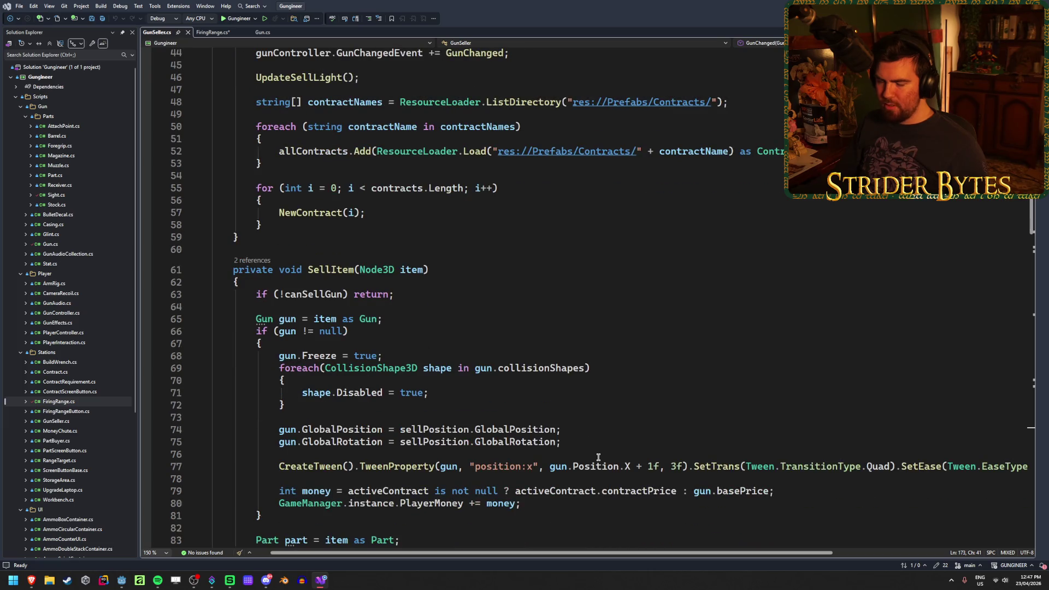
click(607, 374)
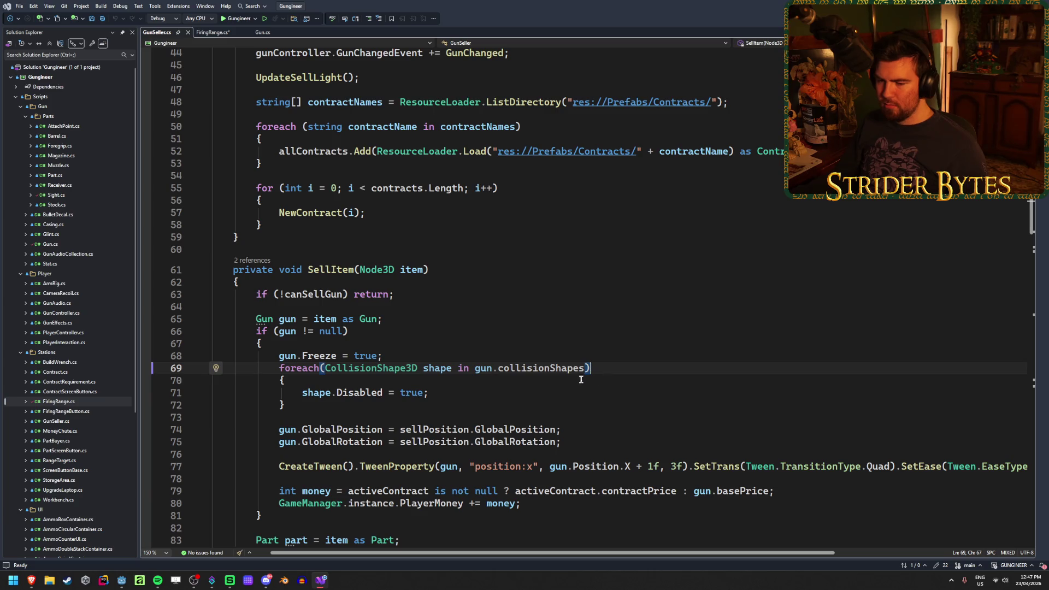
click(228, 582)
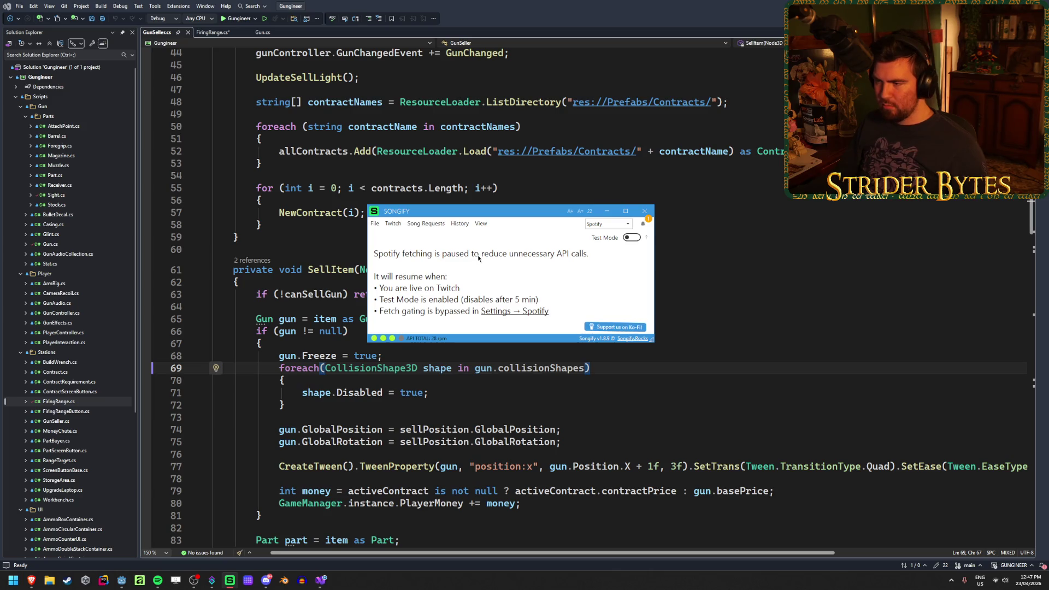
Step: Nudge the Songify window right, minimize it, then restore it from the taskbar
mouse_move(518, 212)
mouse_down()
mouse_move(533, 211)
mouse_move(539, 235)
mouse_move(508, 232)
mouse_up()
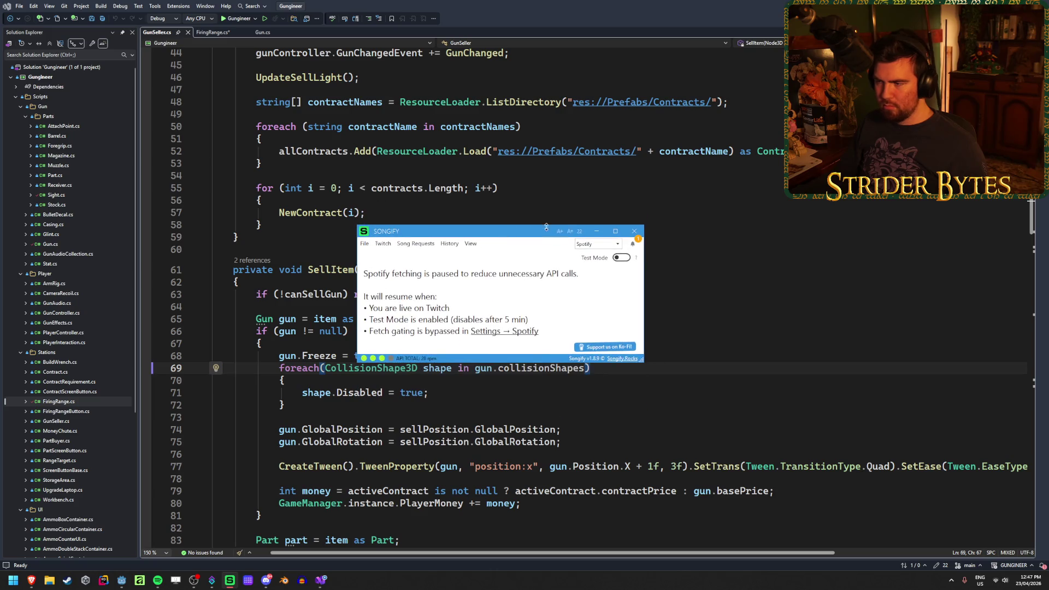
click(597, 231)
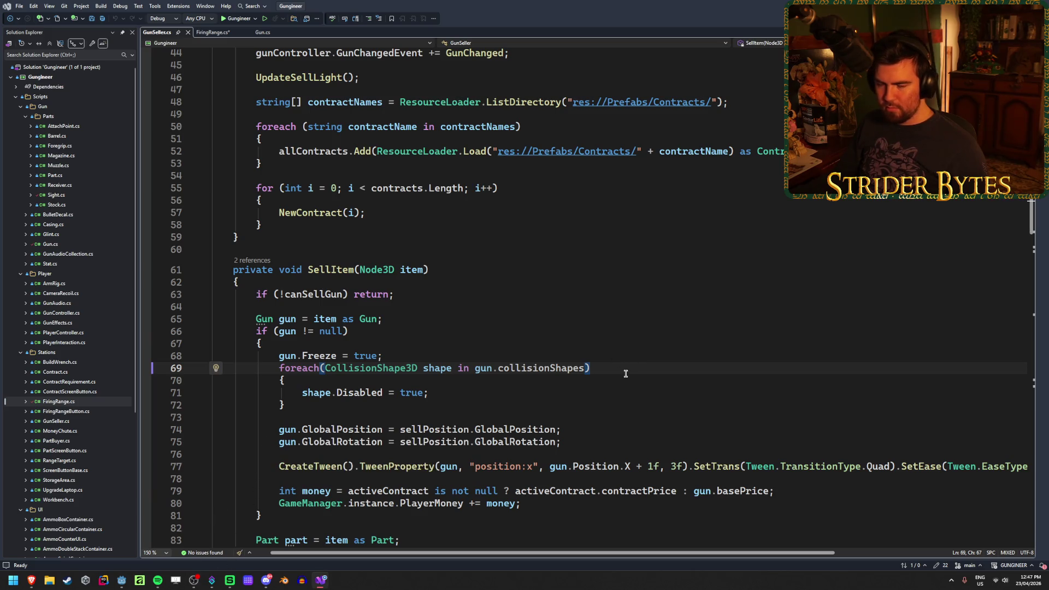
scroll(625, 370, down, 2)
scroll(624, 368, up, 2)
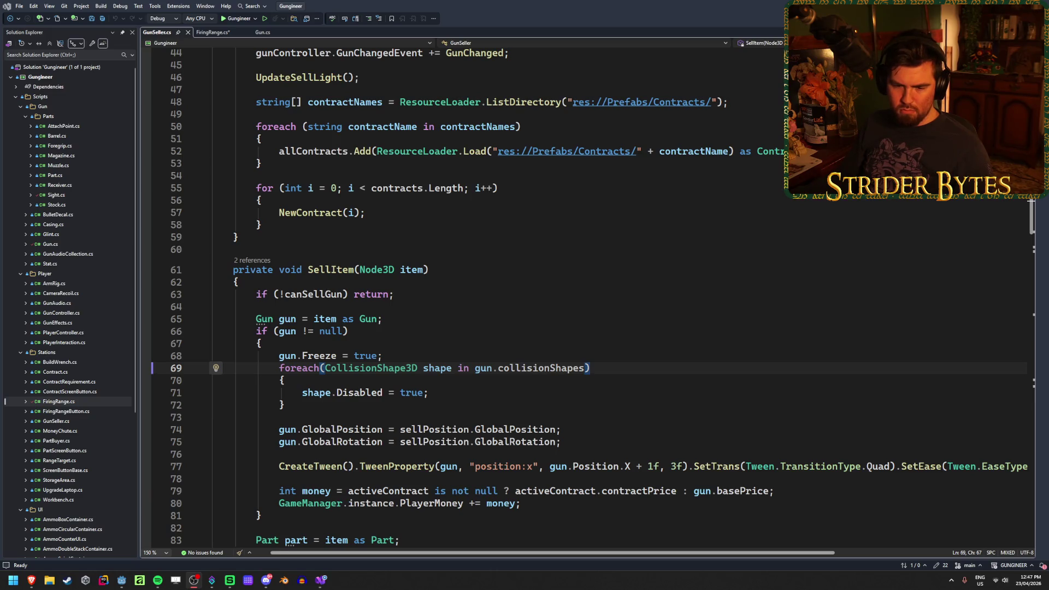
click(229, 580)
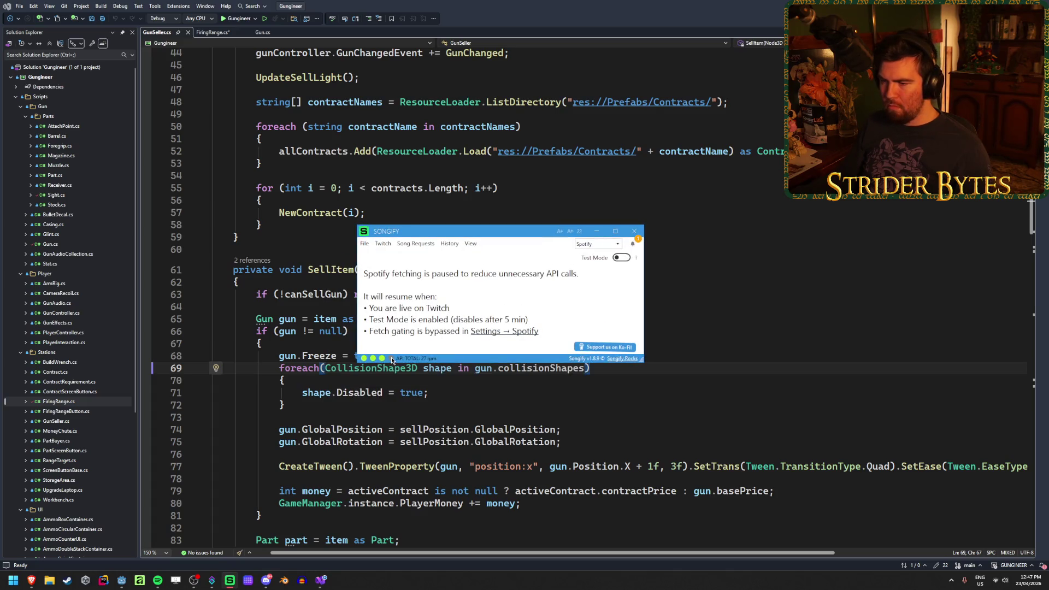
Step: Close Songify along with its new-version update notice, uncovering GunSeller.cs in Visual Studio
mouse_move(391, 360)
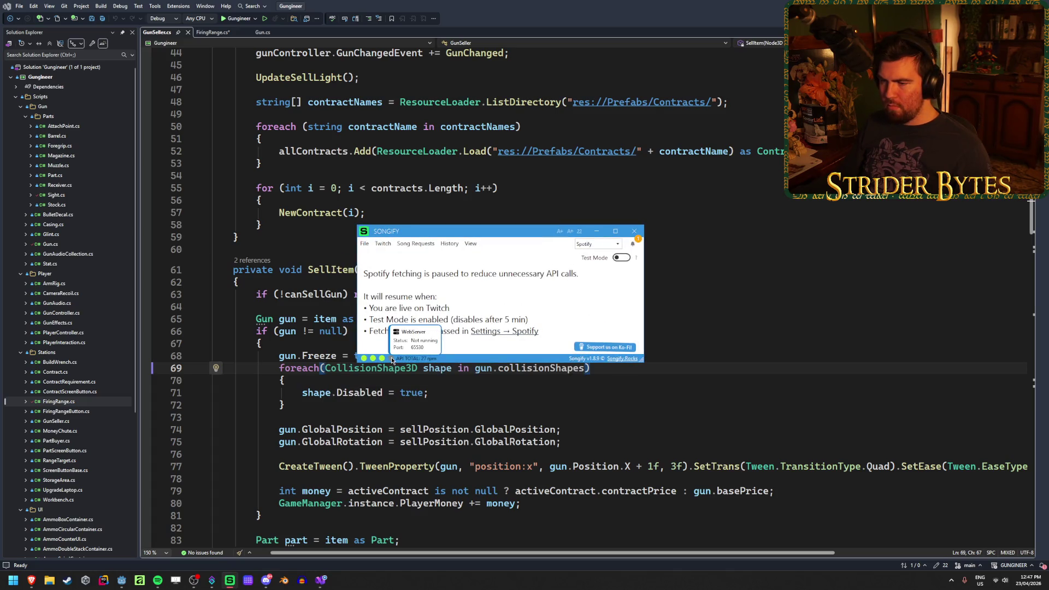
click(634, 231)
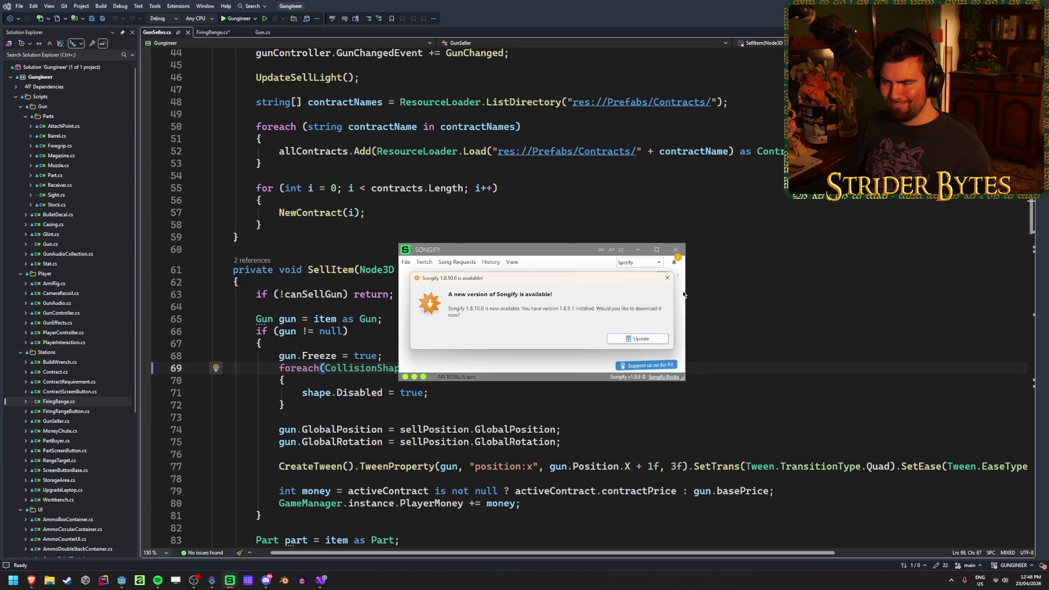
click(667, 280)
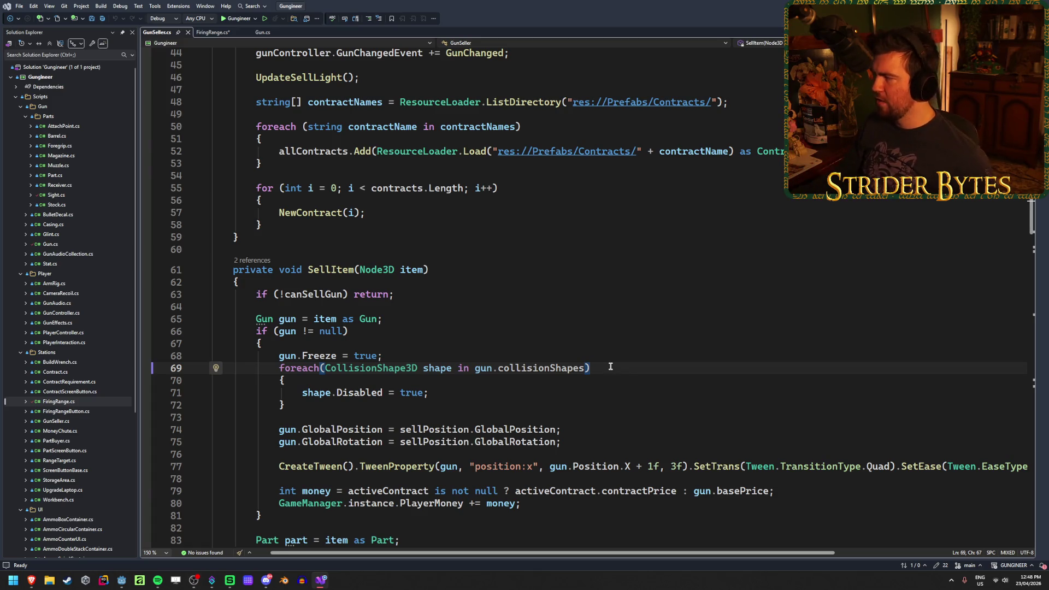
scroll(611, 367, down, 3)
scroll(599, 326, up, 2)
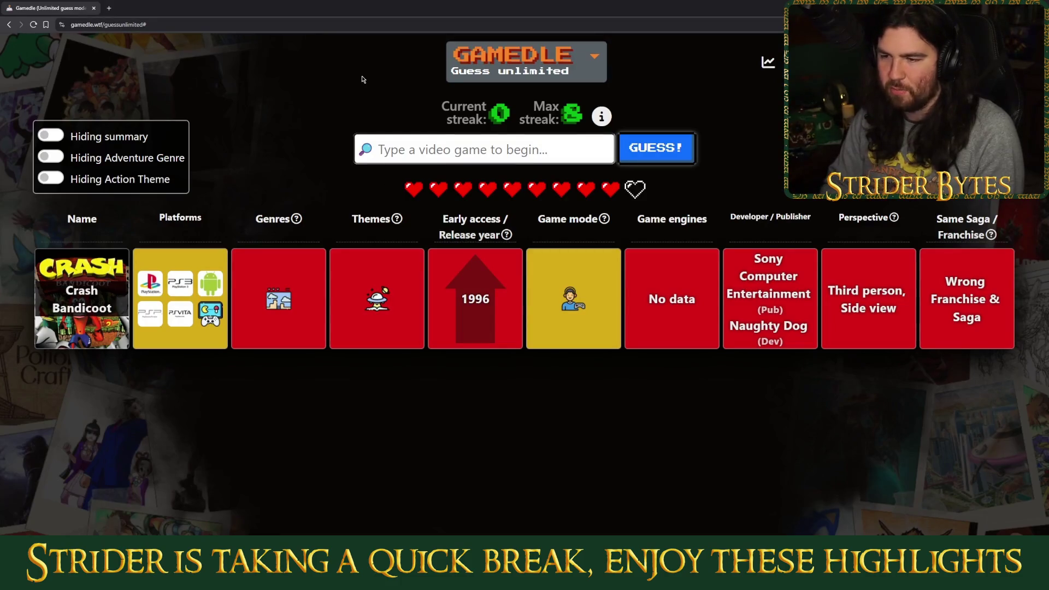
Step: Search 'diablo iii', pick the Diablo III suggestion, and submit it as the winning guess
text(diablo 3)
key(BackSpace)
text(iii)
click(391, 179)
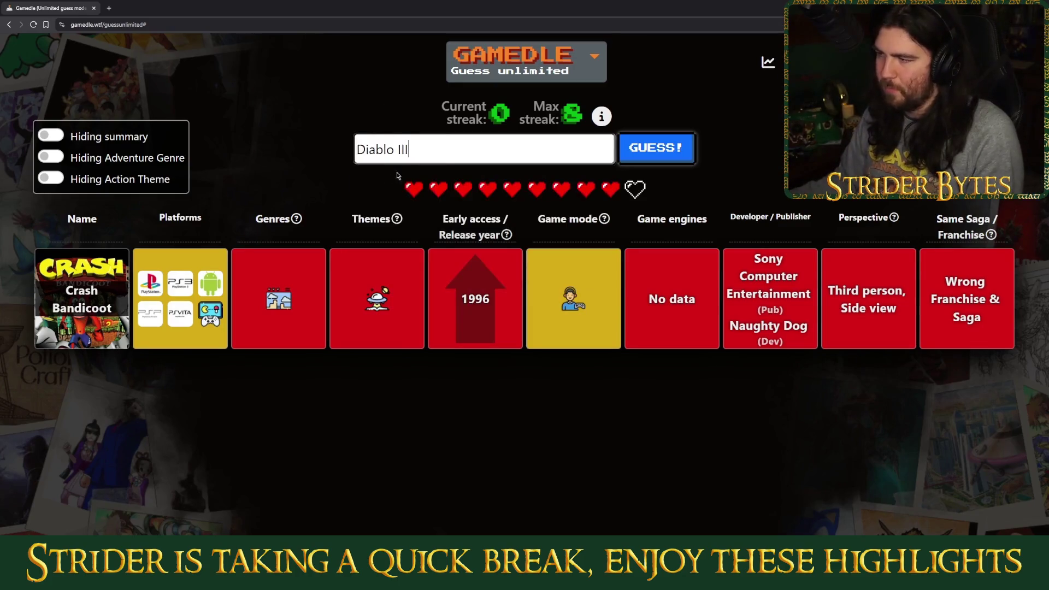
click(646, 151)
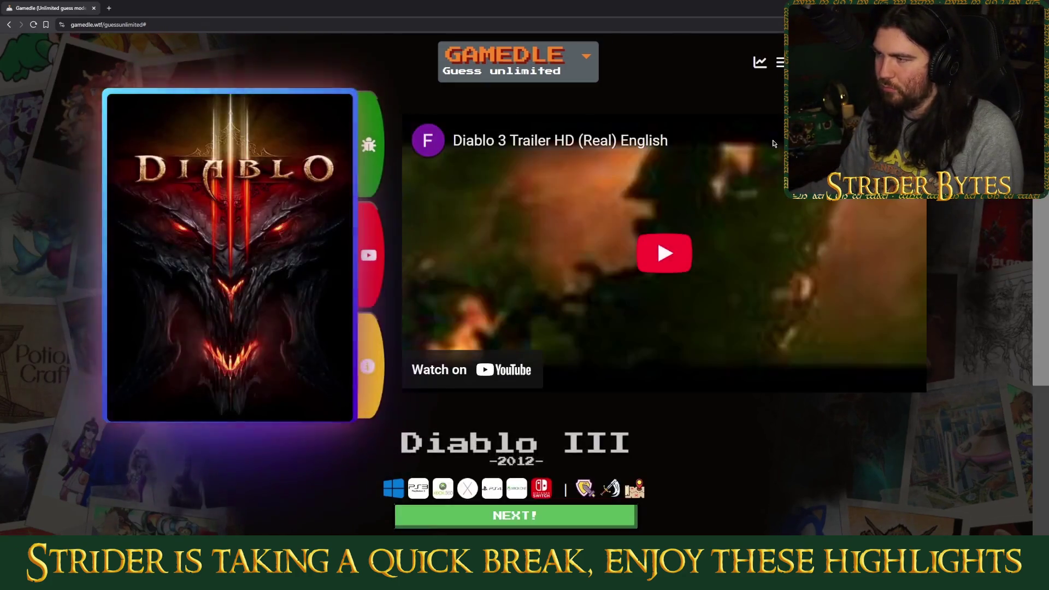
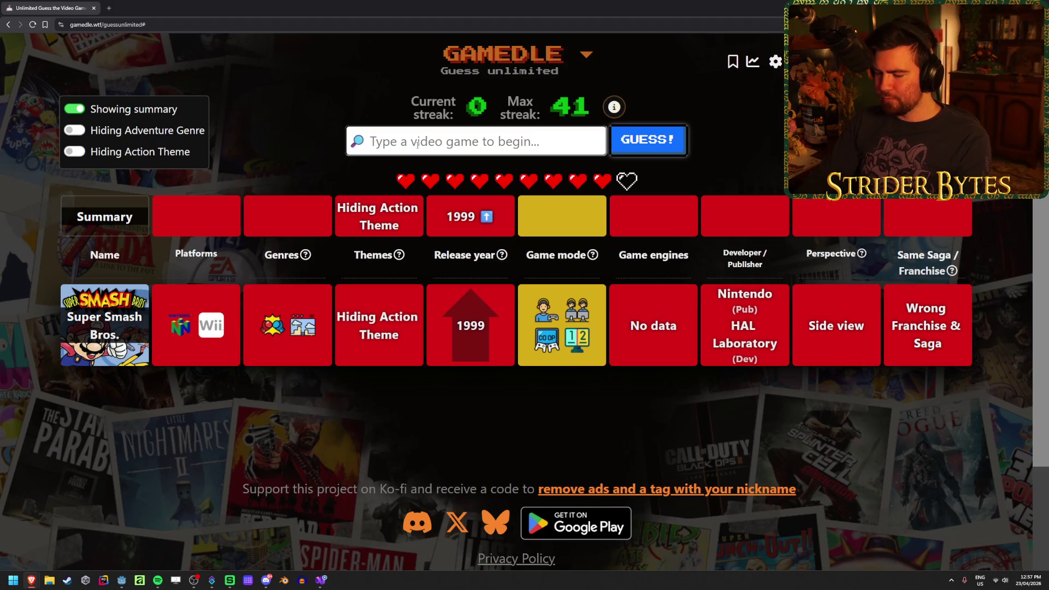
Step: Search 'doom eternal' and submit Doom Eternal as the second guess
text(doom eternal)
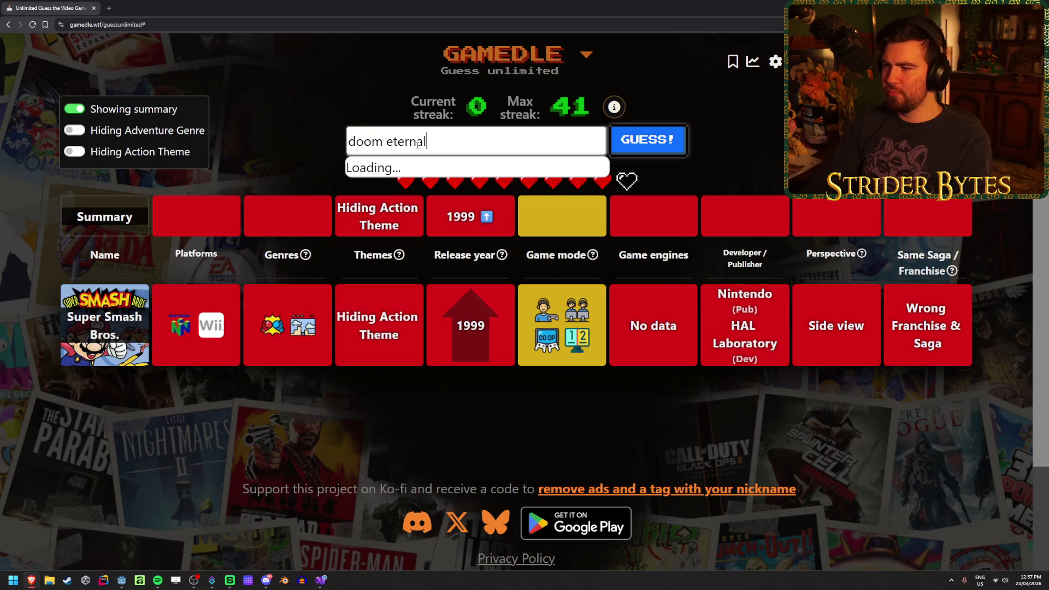
click(527, 177)
key(Return)
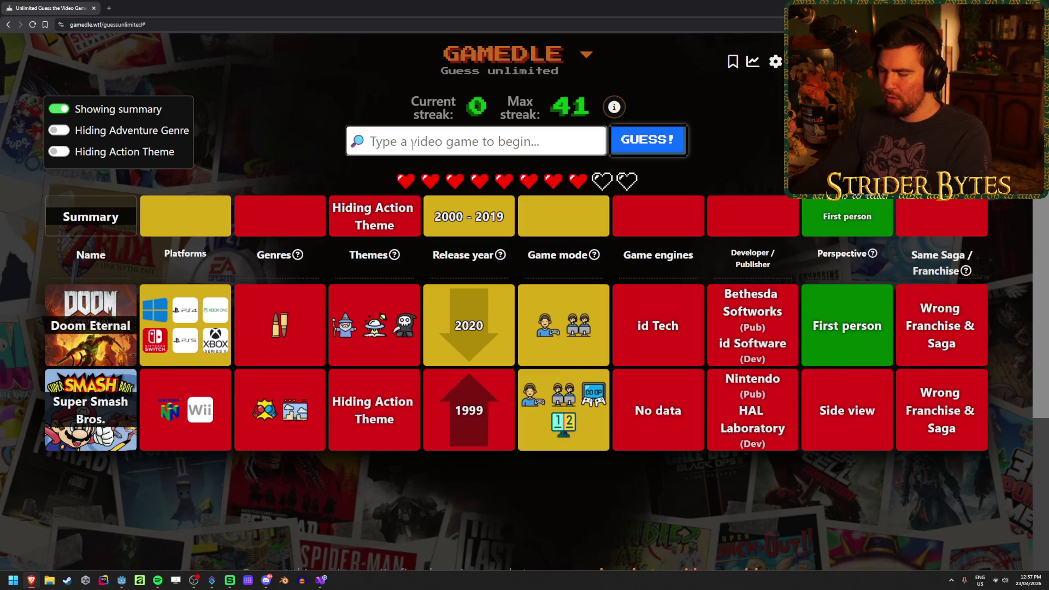
Step: Submit Return of the Obra Dinn from an 'obra dinn' search and read the theme clue tooltips
text(obra dinn)
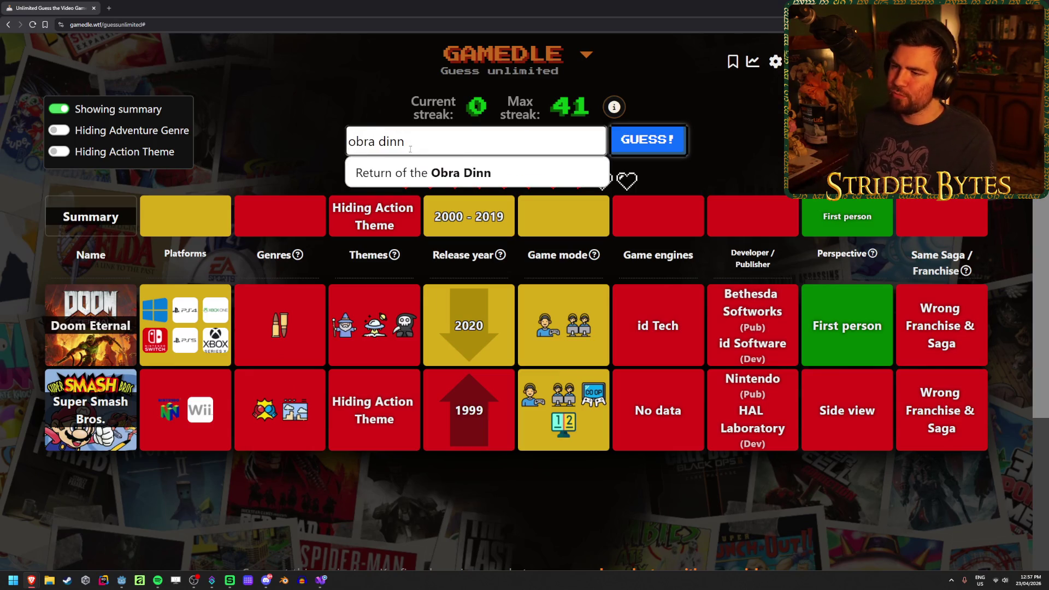
key(Return)
key(Return)
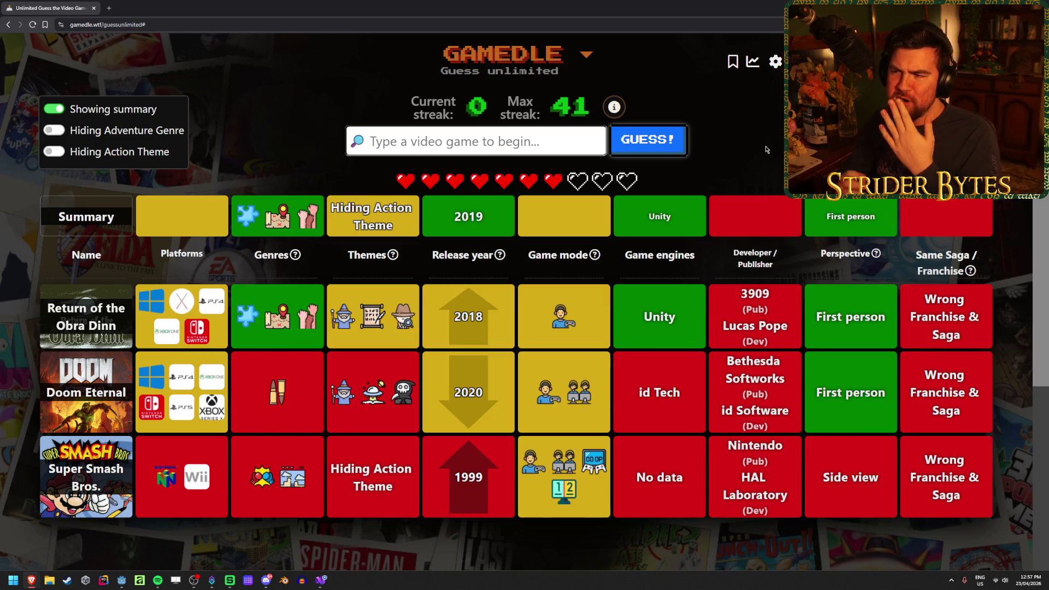
mouse_move(362, 308)
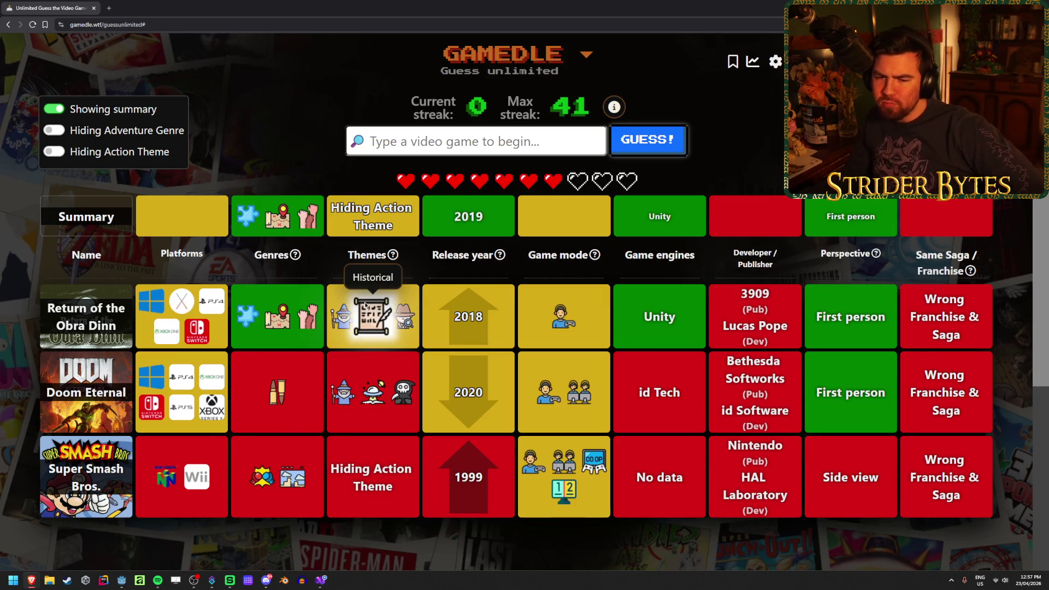
mouse_move(408, 405)
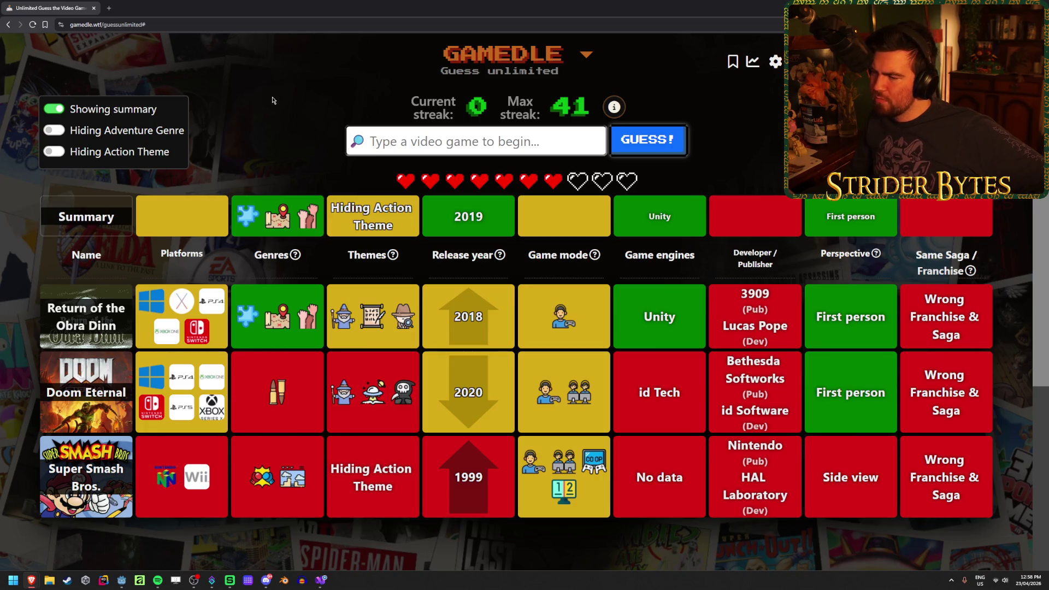
text(outer wi)
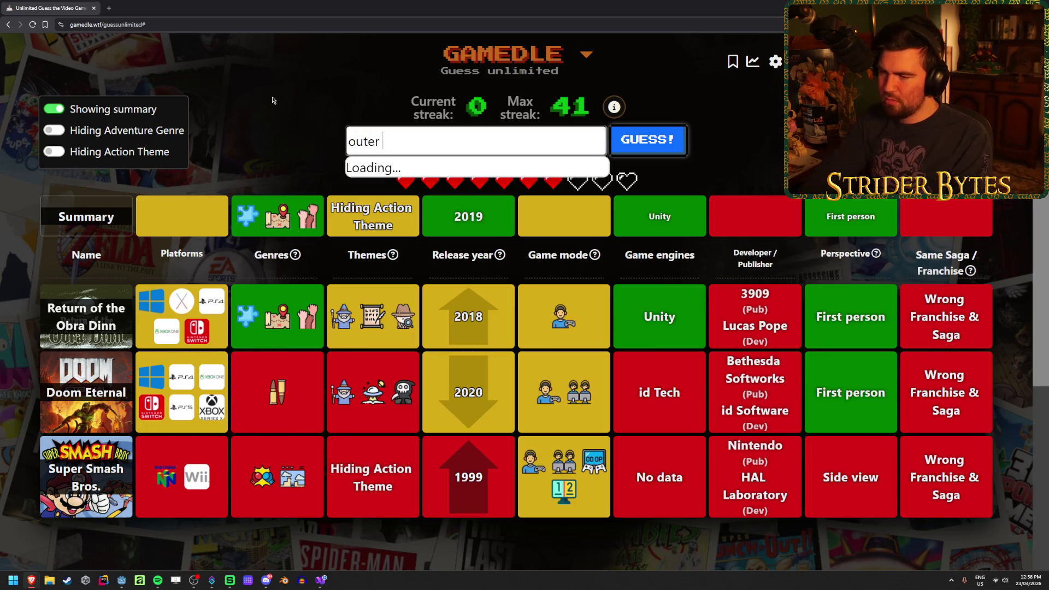
key(Return)
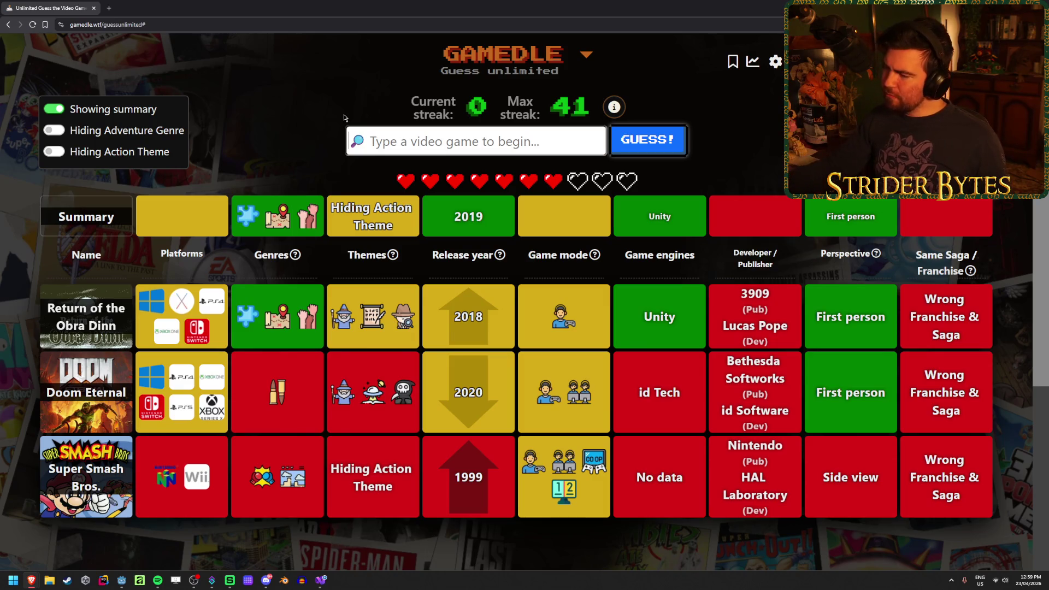
mouse_move(565, 320)
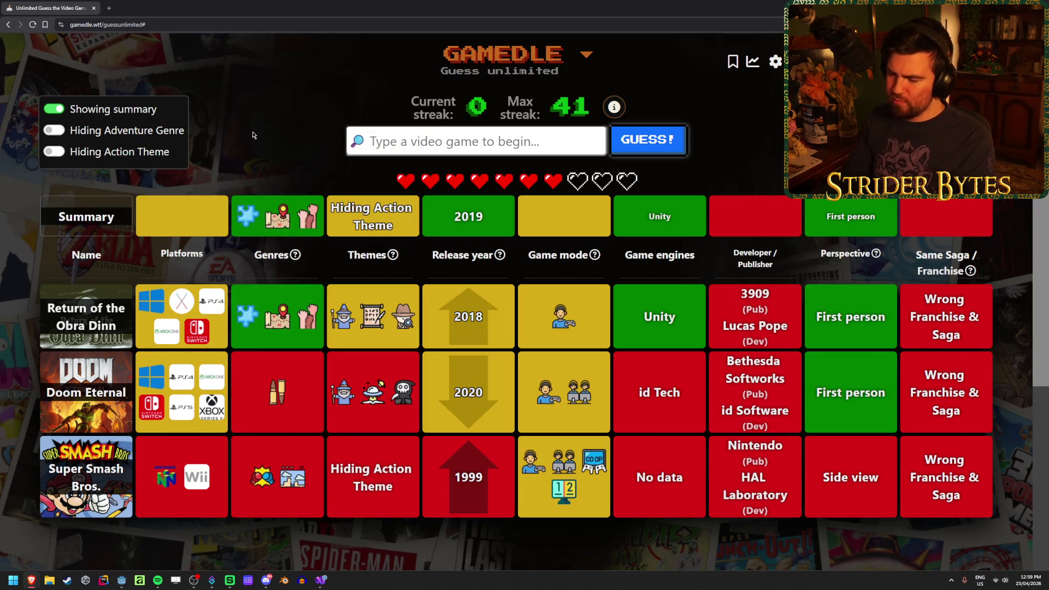
Step: Guess We Were Here Together from the 'we were here' search, then enter 'escape s'
text(we were here)
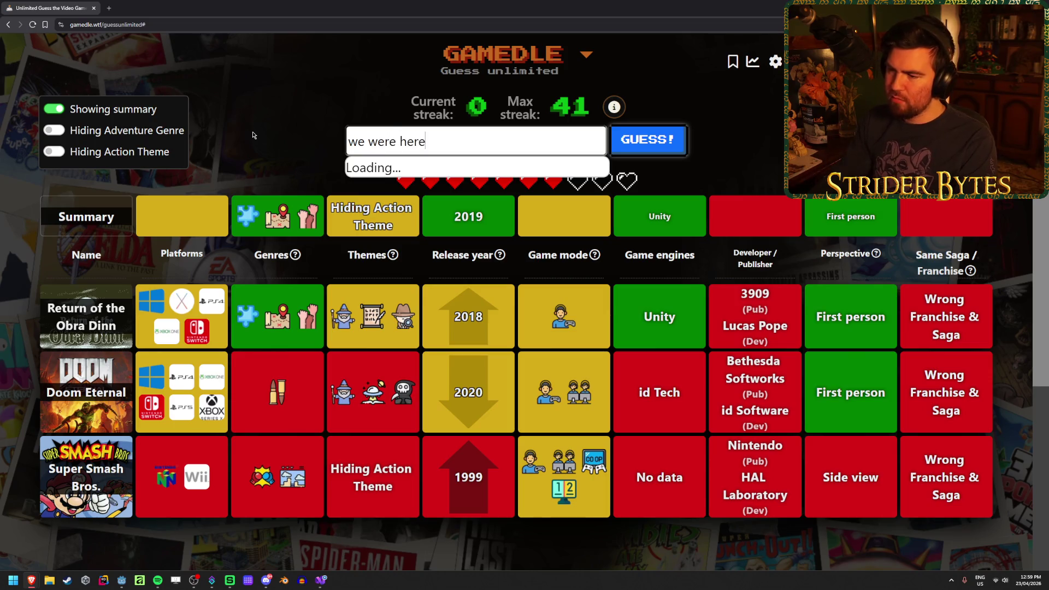
click(506, 227)
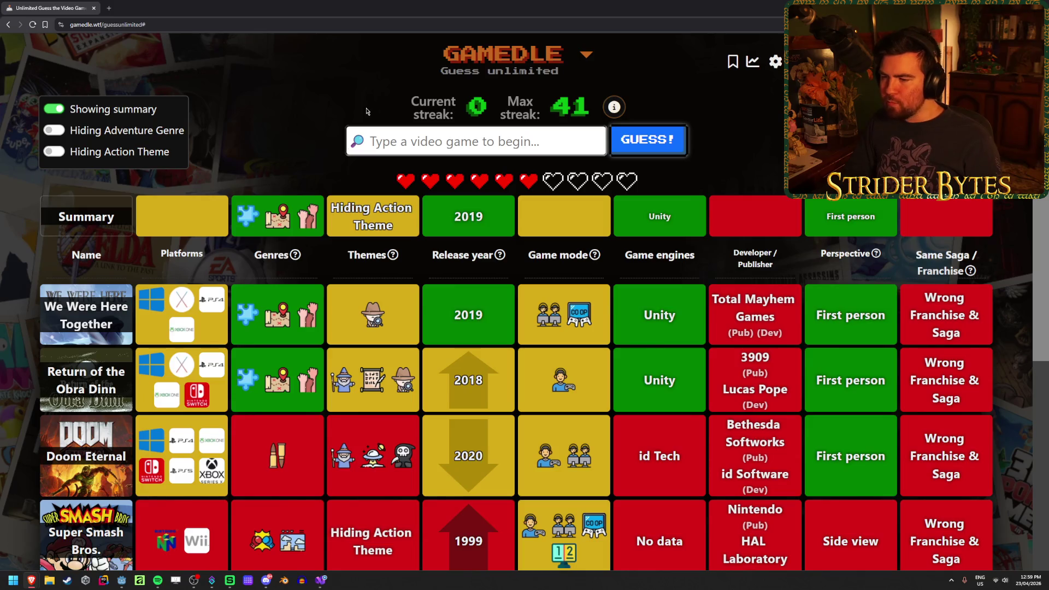
text(escape si)
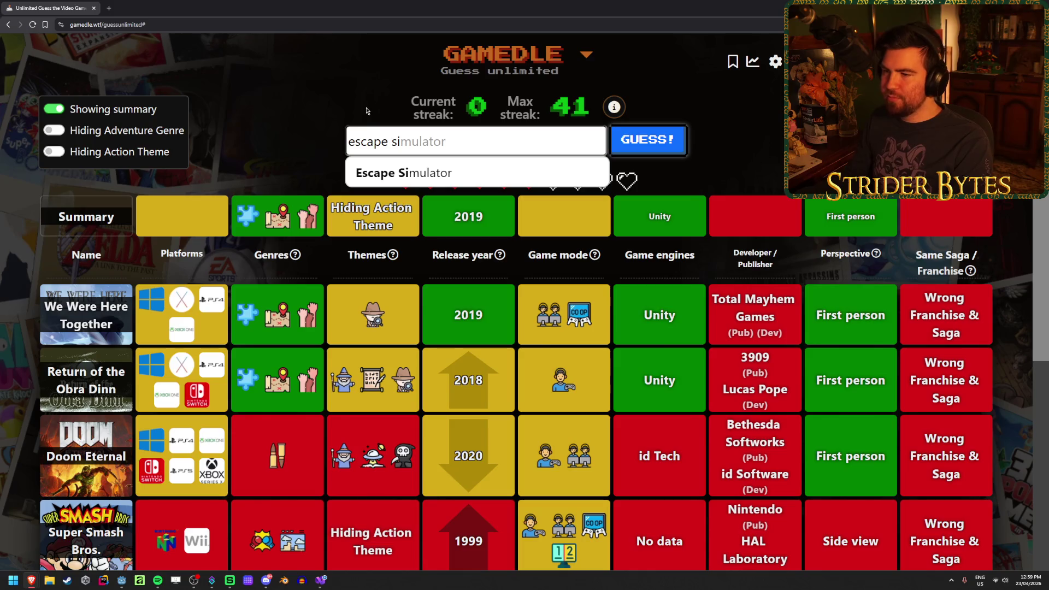
Step: Submit Escape Simulator and spend the one-time clue to reveal developer Pillow Castle Games
key(Down)
key(Return)
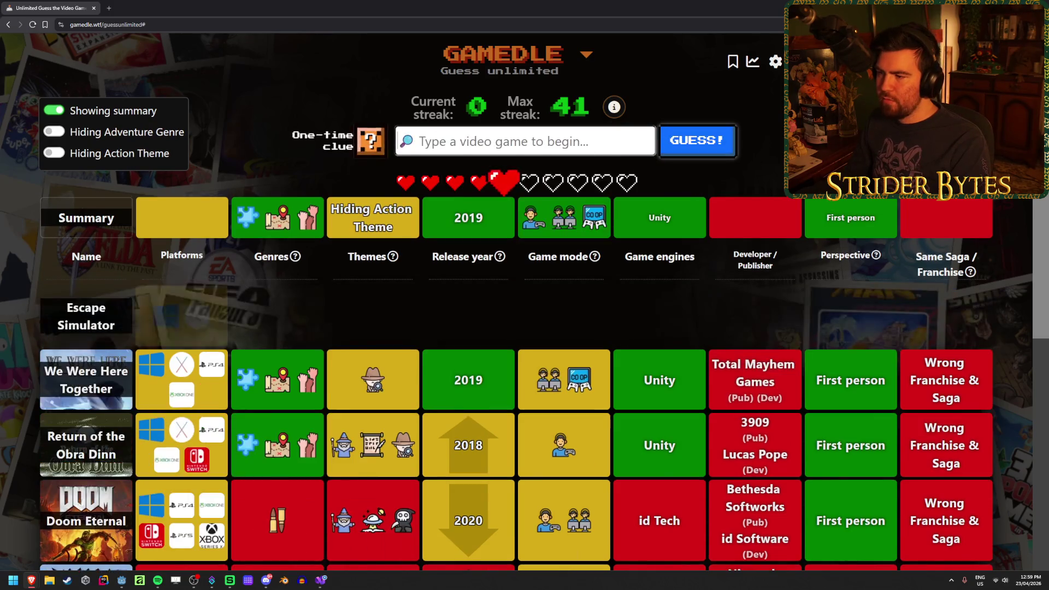
click(376, 156)
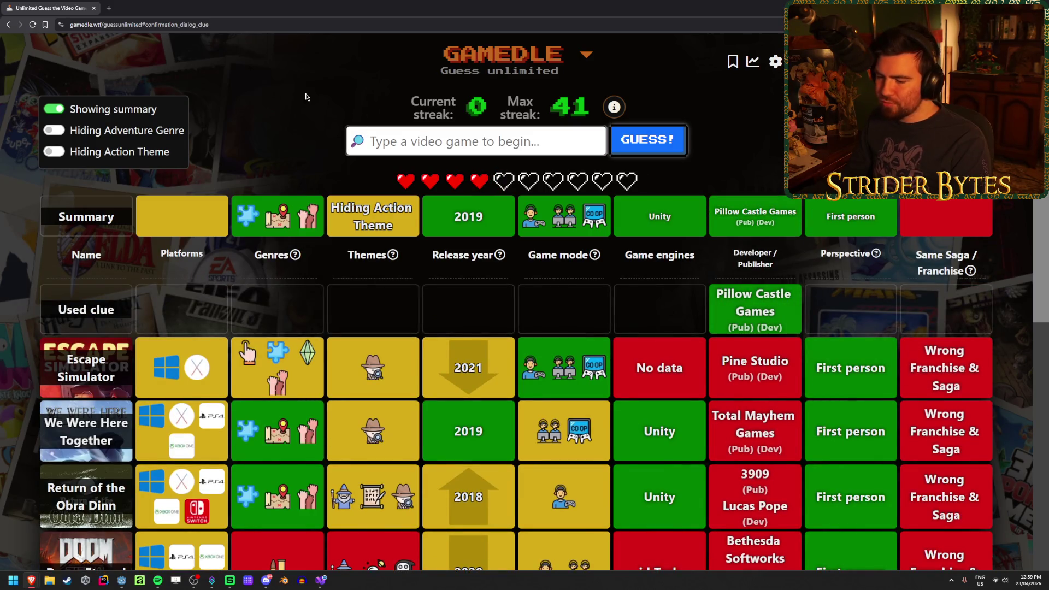
Step: Clear the stray 'op' from the search field and close the tab loading the X post
text(op)
key(BackSpace)
key(BackSpace)
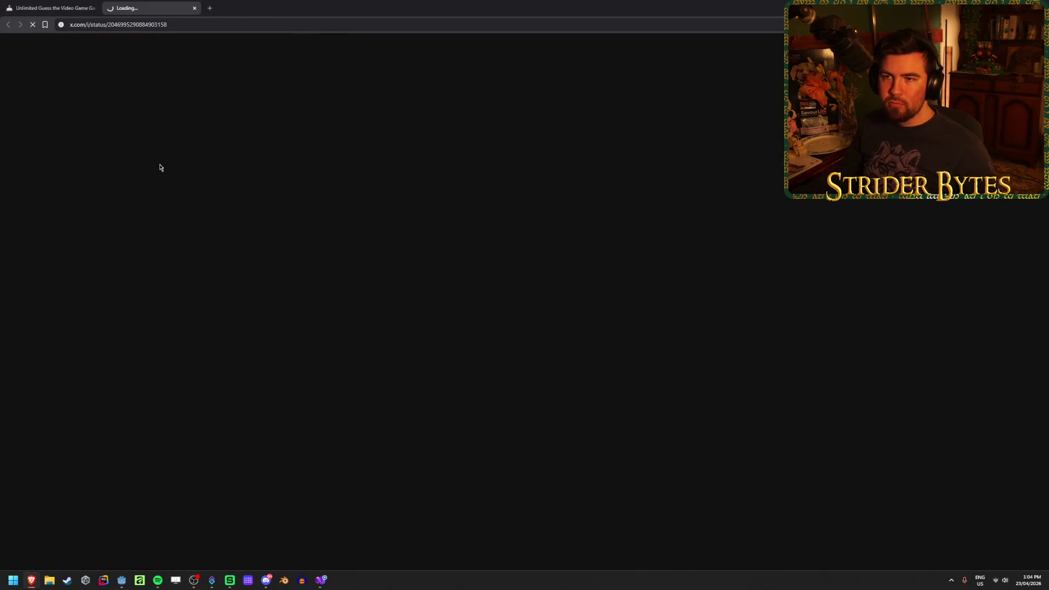
middle_click(165, 8)
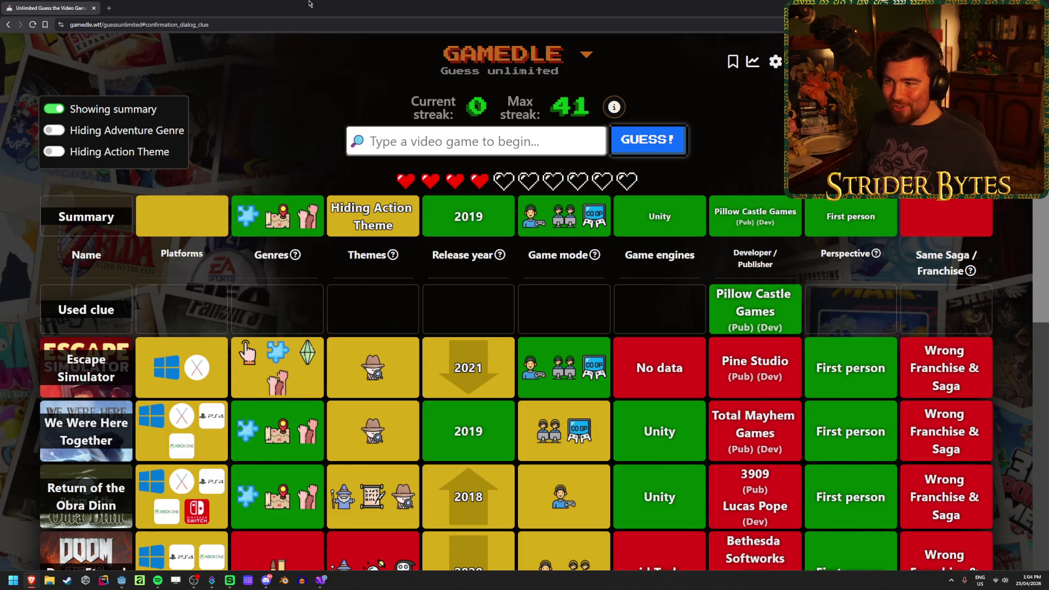
Step: Guess The Talos Principle, correcting the misspelled 'talos prince' search
click(426, 137)
text(talos prince)
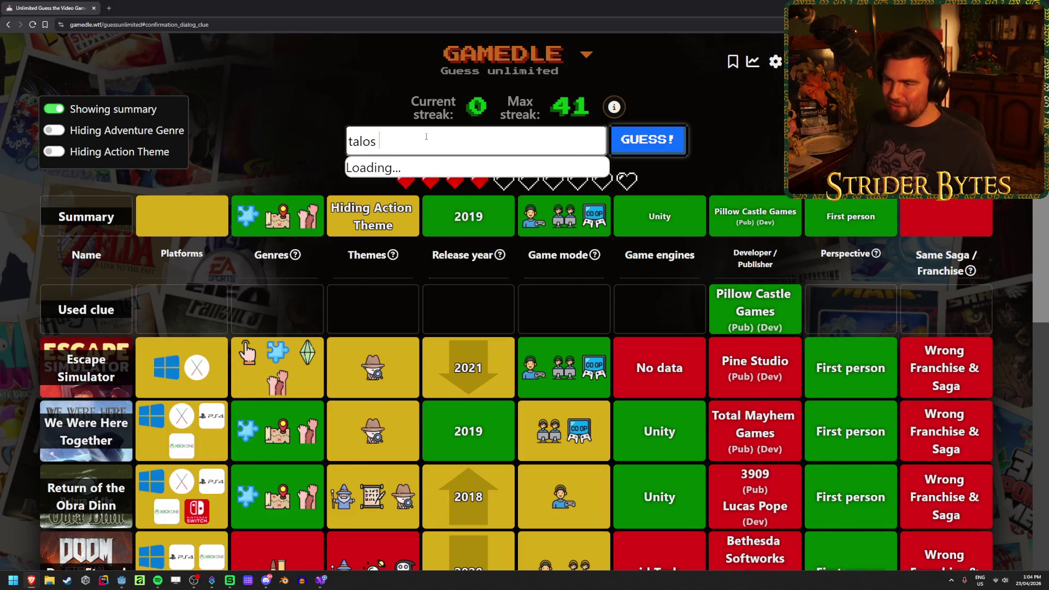
key(BackSpace)
key(Down)
key(Return)
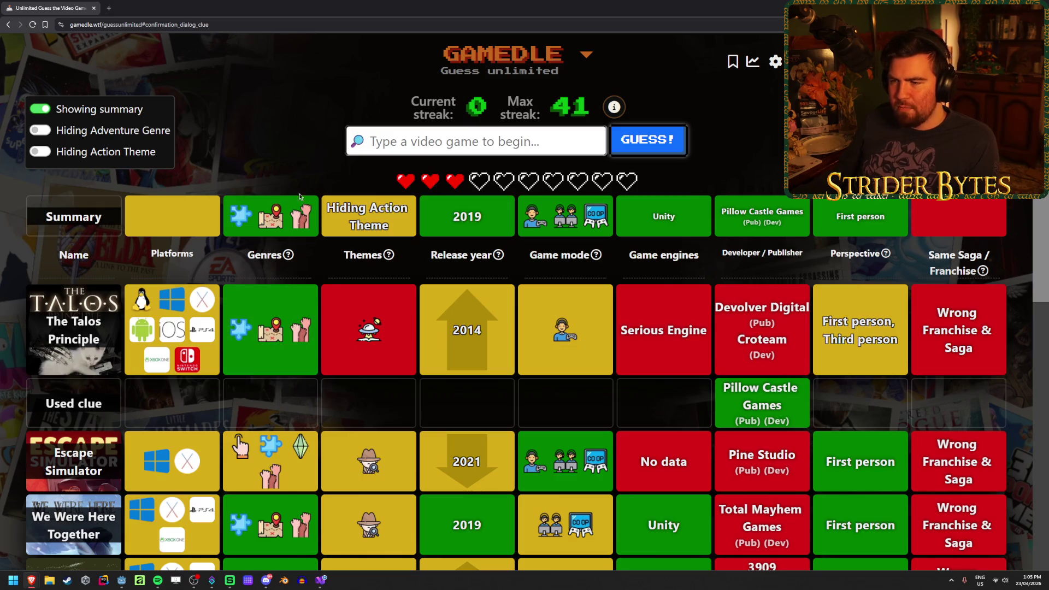
Step: Highlight the Pillow Castle Games and Unity clues, then deselect them
scroll(601, 191, down, 1)
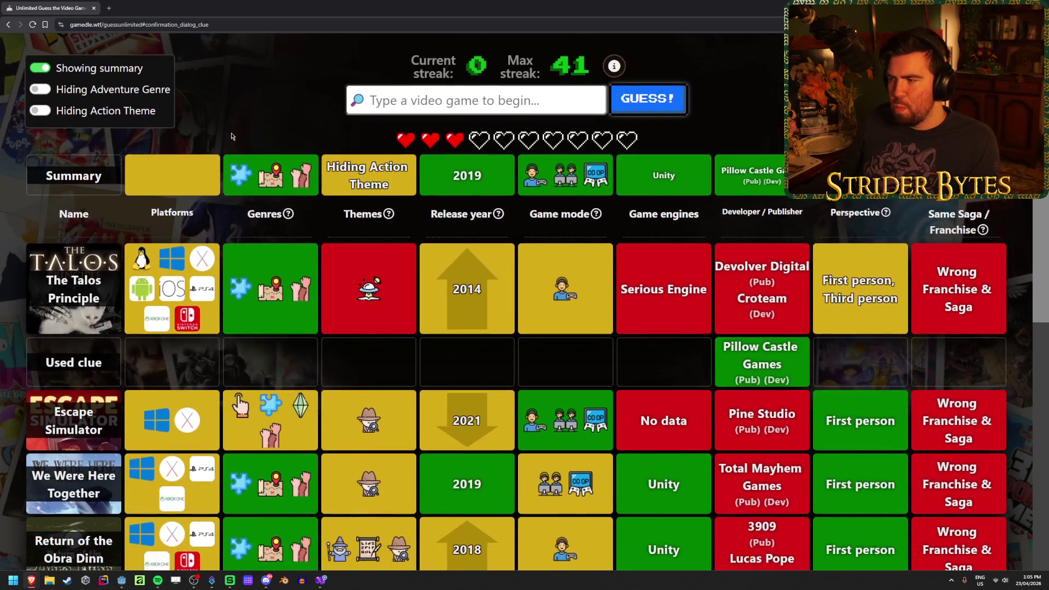
scroll(795, 221, up, 1)
drag(795, 221, 669, 213)
click(774, 210)
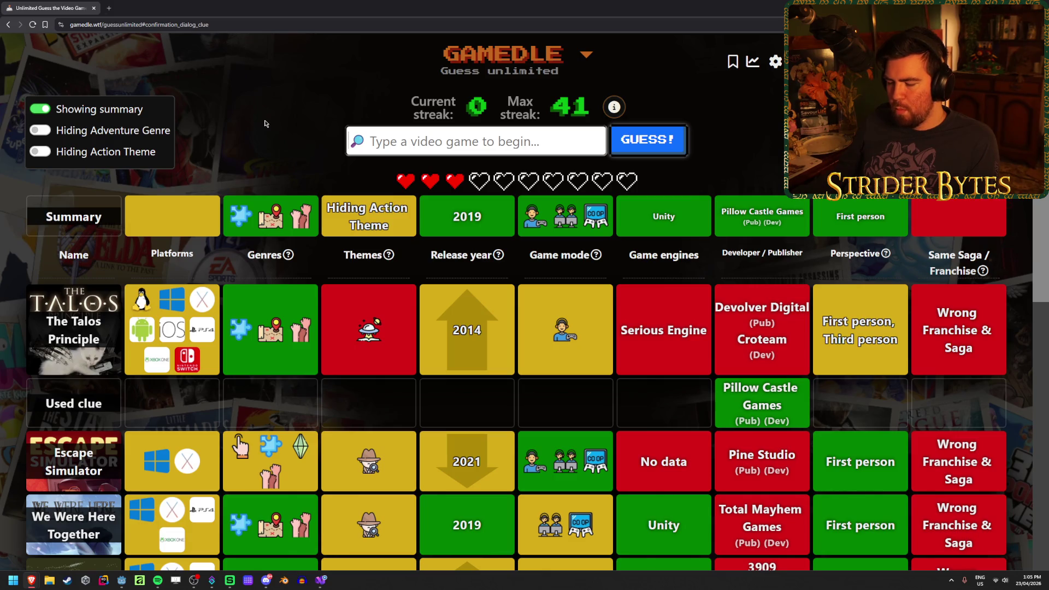
Step: Clear the unmatched 'sdeance' search and guess Botany Manor instead
text(sde)
text(ance)
key(ctrl+a)
key(BackSpace)
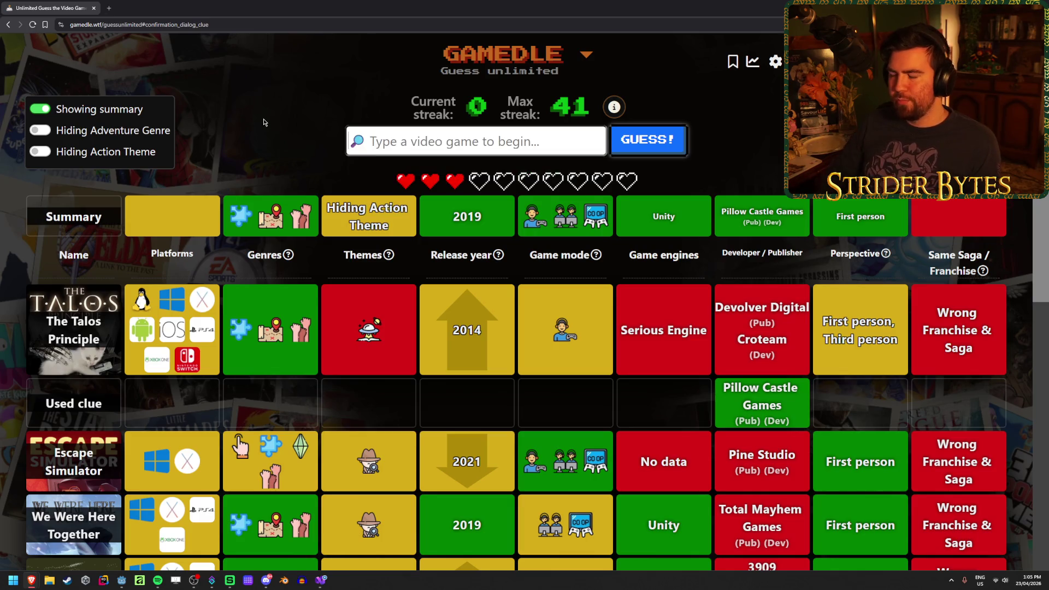
text(botany)
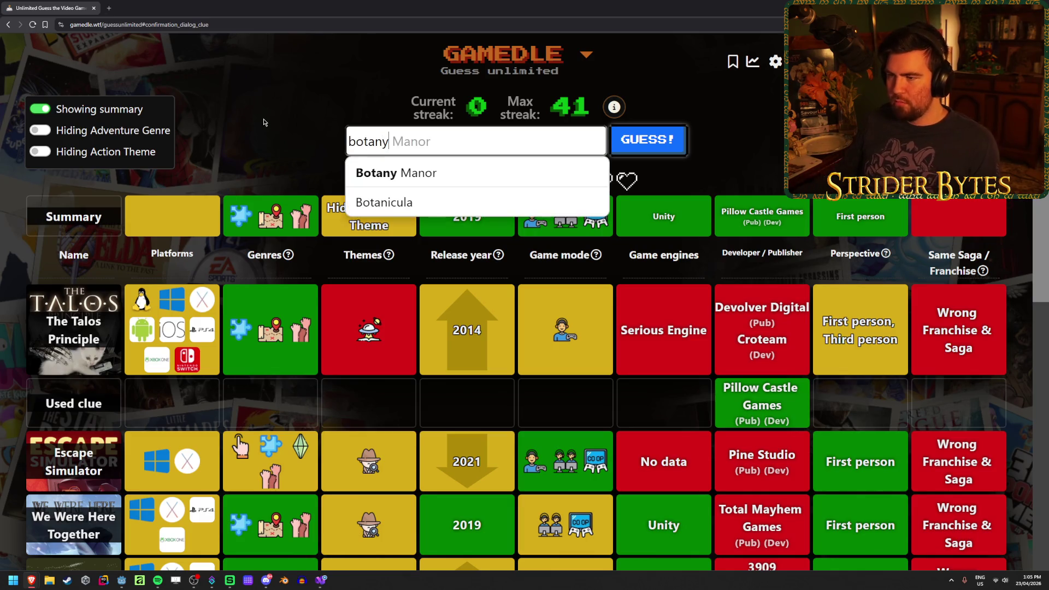
click(451, 169)
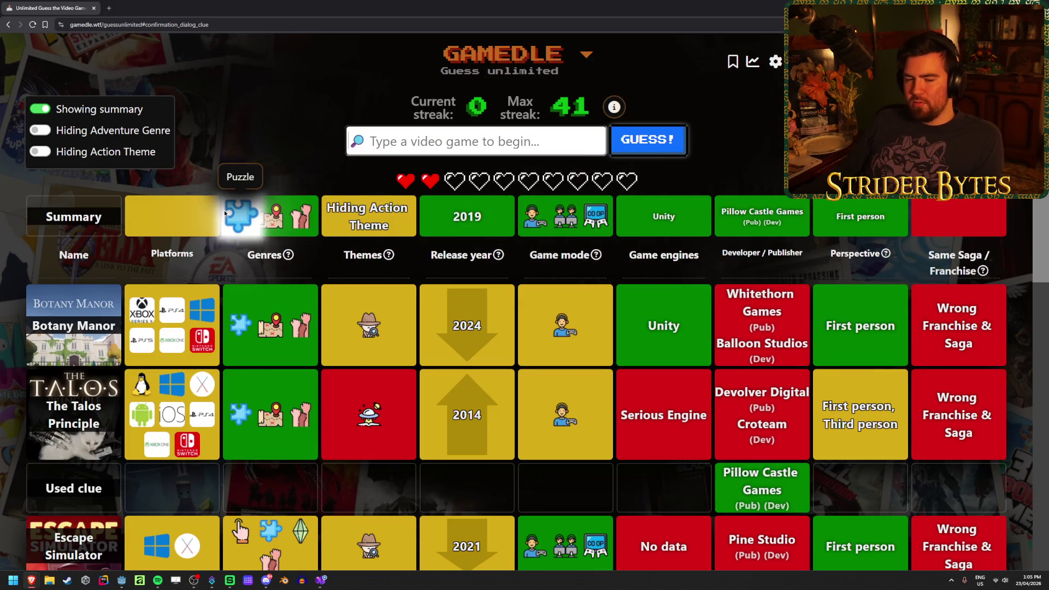
click(381, 144)
Step: Guess Operation: Tango, then Shadows of Doubt as the final guess
text(operation)
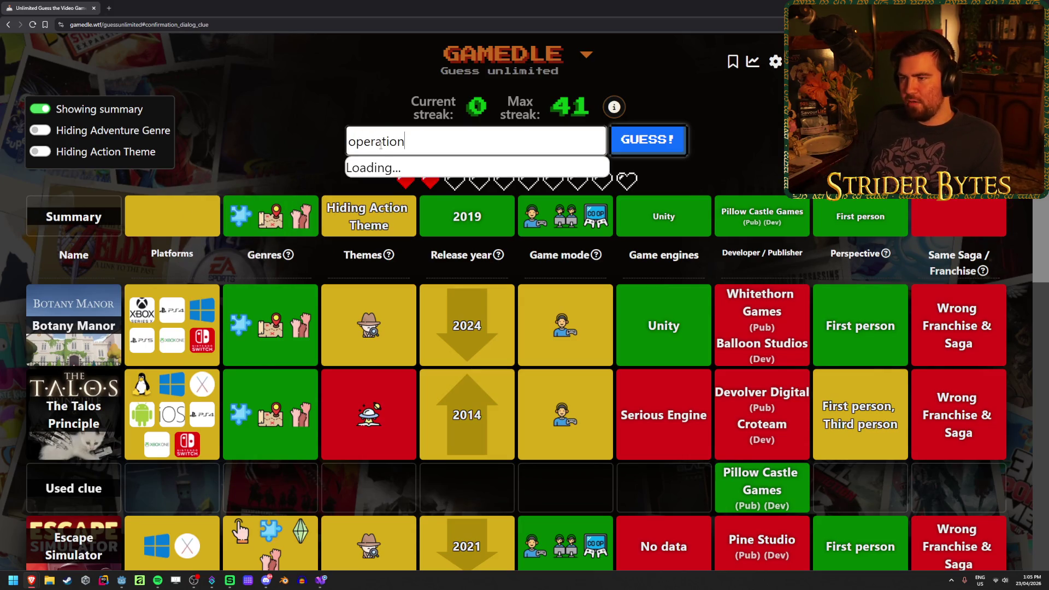
key(Down)
key(Down)
key(Down)
key(Return)
key(Return)
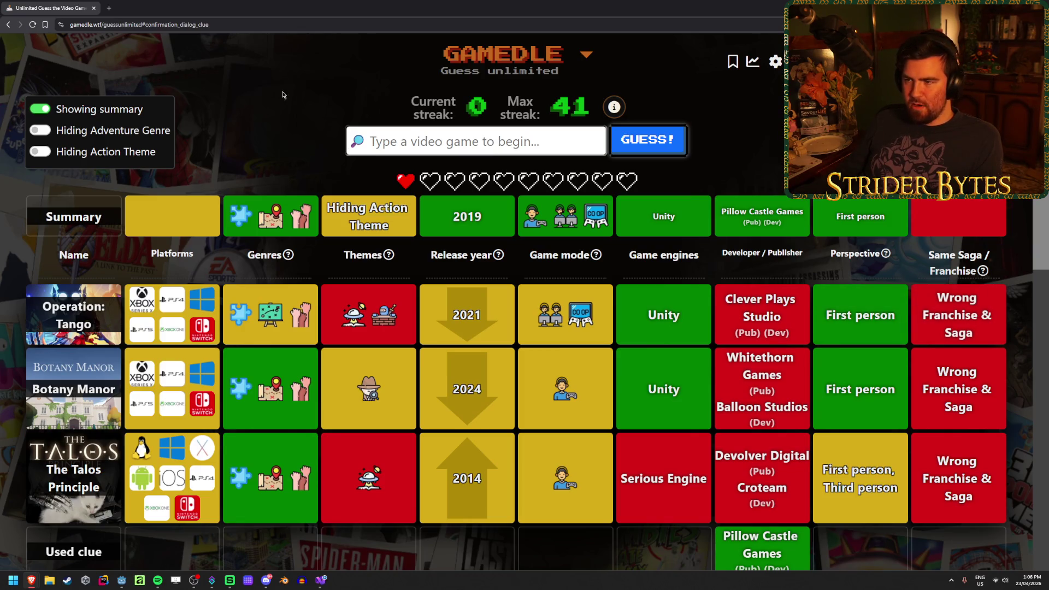
text(shadows)
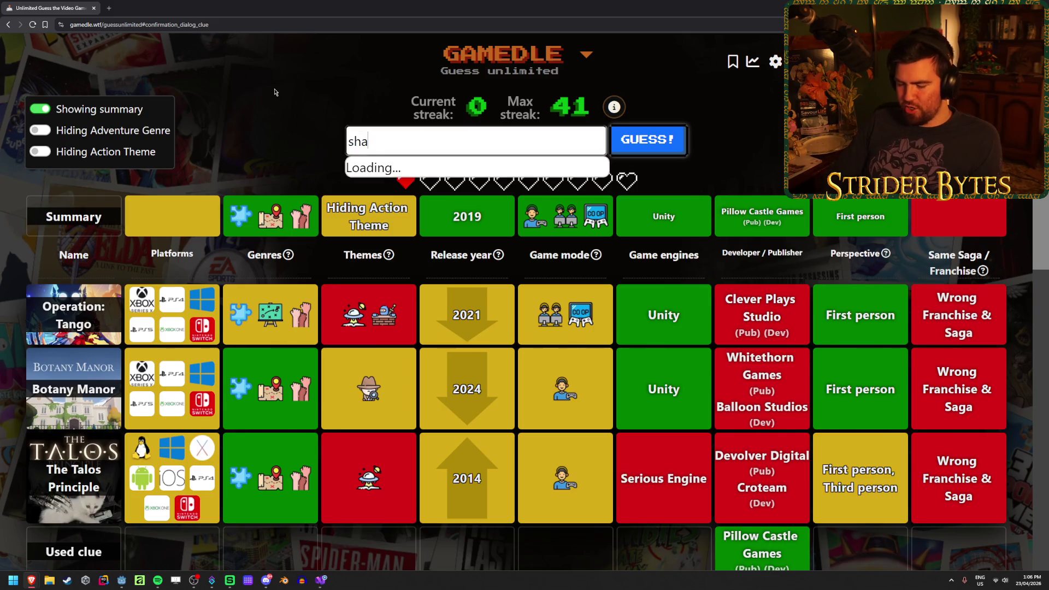
click(469, 173)
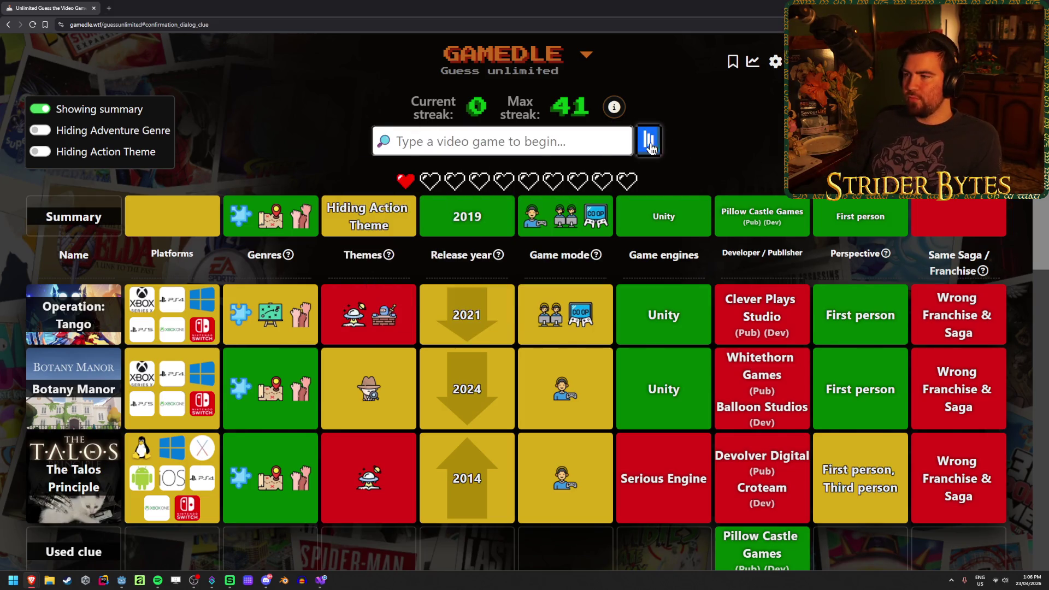
key(Return)
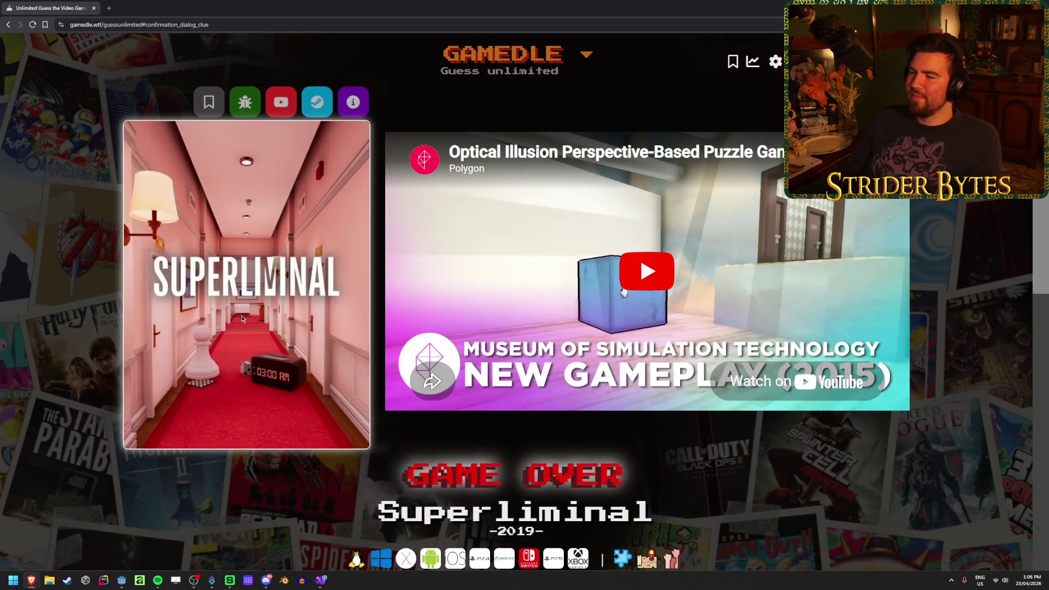
Step: Scroll below the Game Over banner and start a new round with Play Again
scroll(240, 303, down, 3)
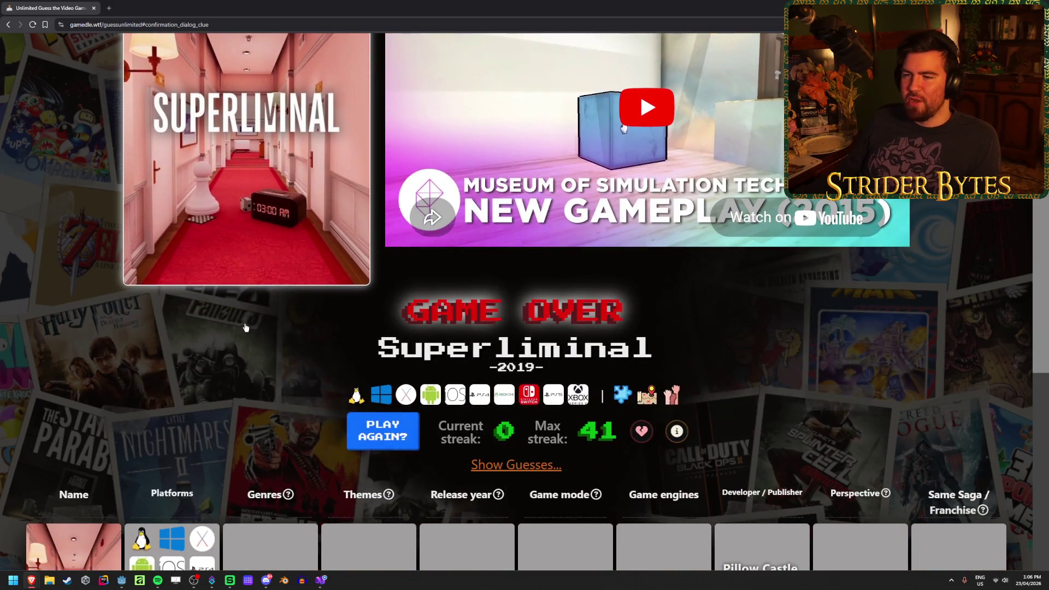
scroll(240, 304, up, 3)
scroll(243, 316, down, 2)
scroll(244, 325, down, 2)
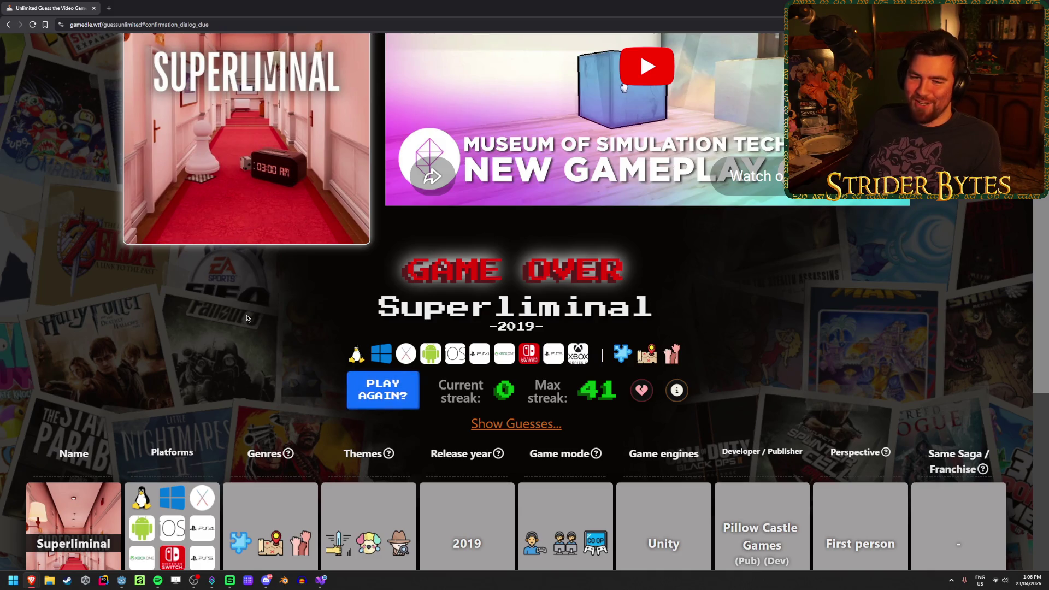
scroll(246, 318, down, 2)
click(388, 308)
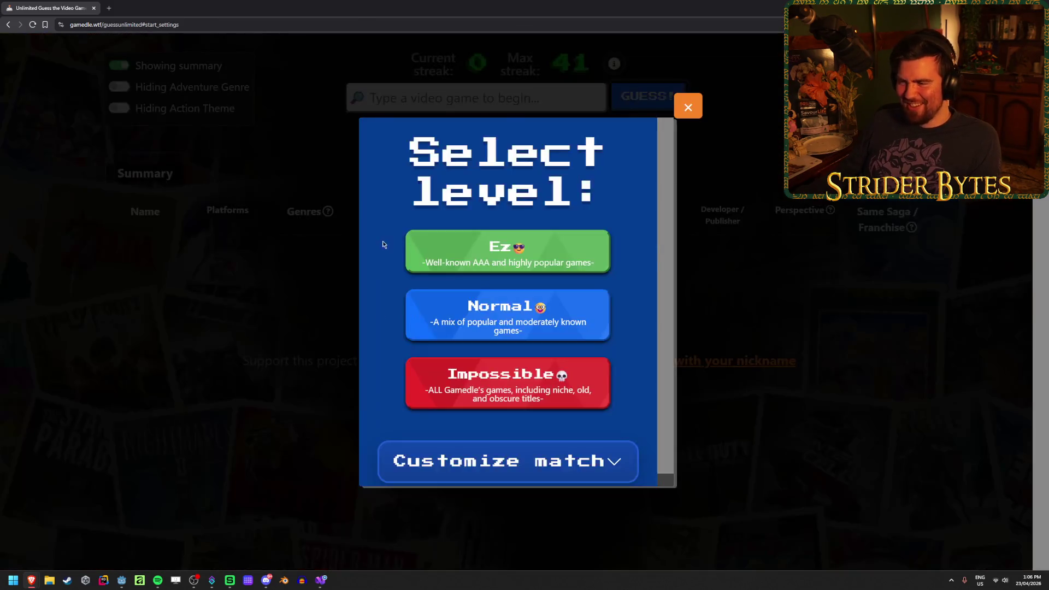
Step: Choose Ez difficulty and guess Elden Ring in the new round
click(508, 248)
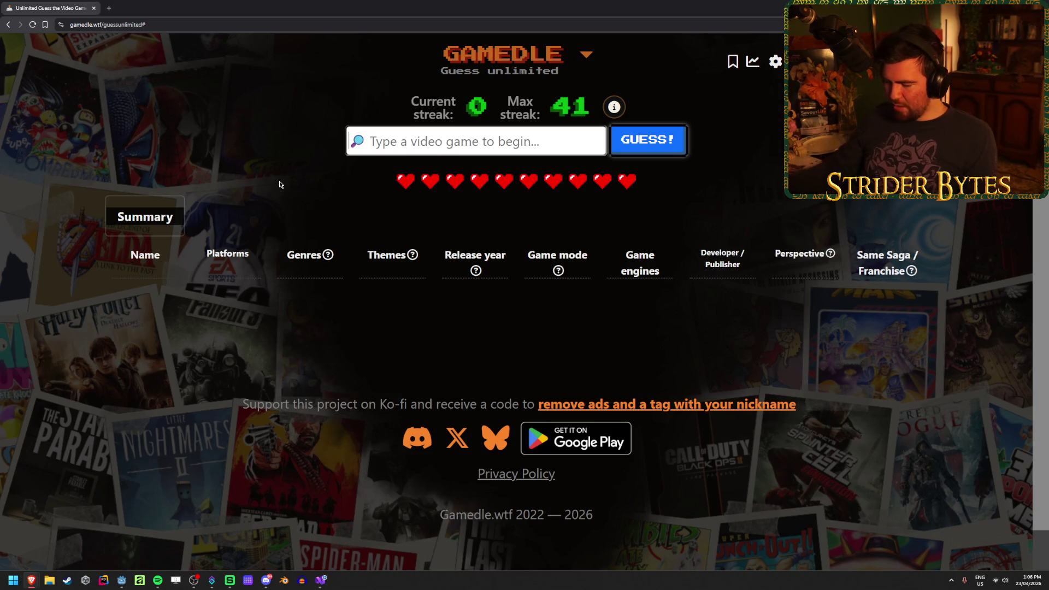
text(elden ring)
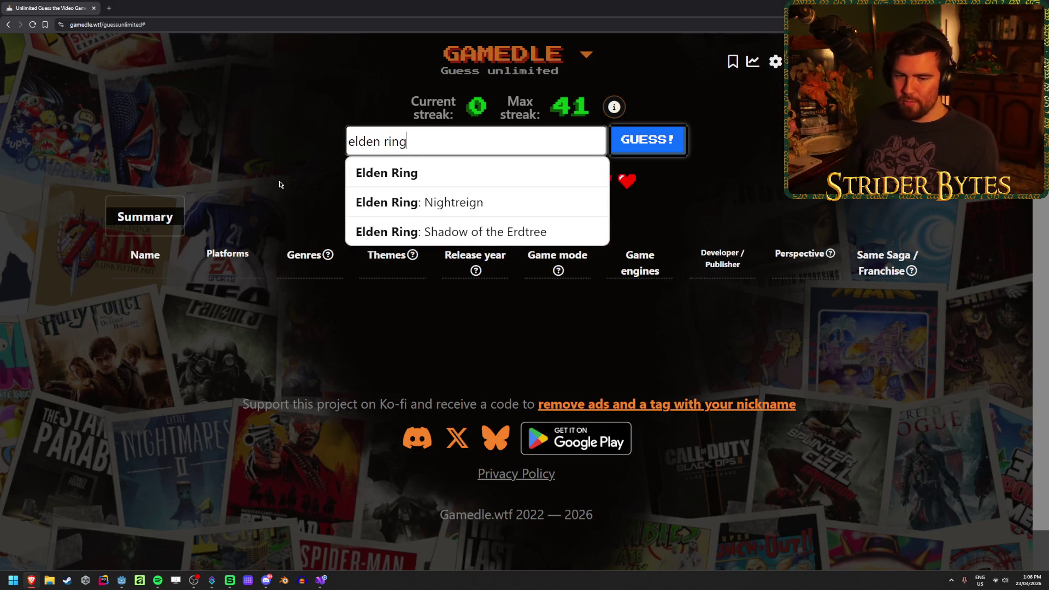
click(448, 170)
key(Return)
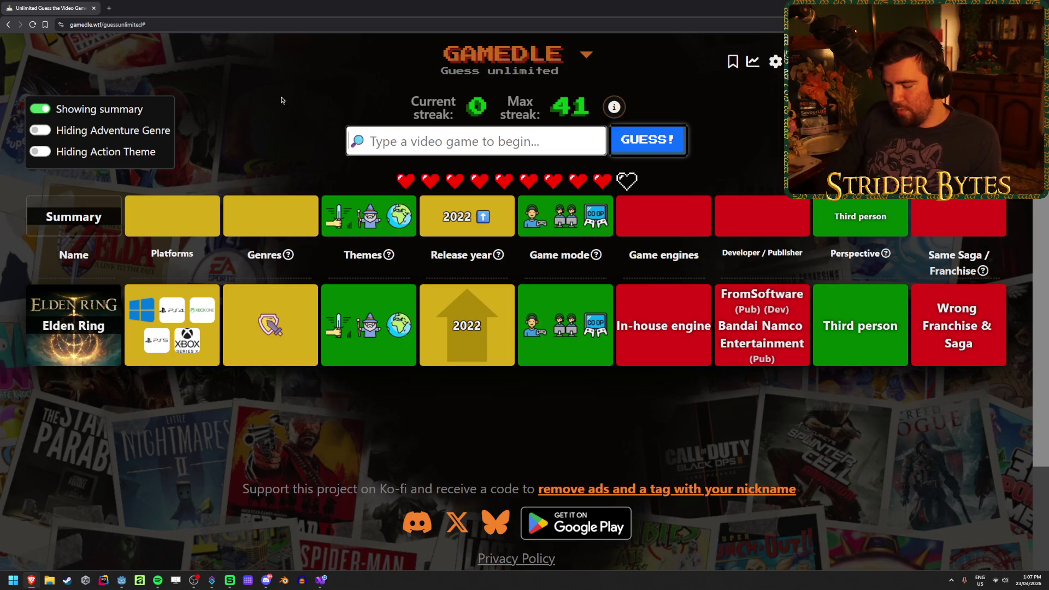
Step: Try and clear 'pokopia' and 'soulmask', then pick Clair Obscur: Expedition 33 from suggestions
text(pokopia)
key(ctrl+a)
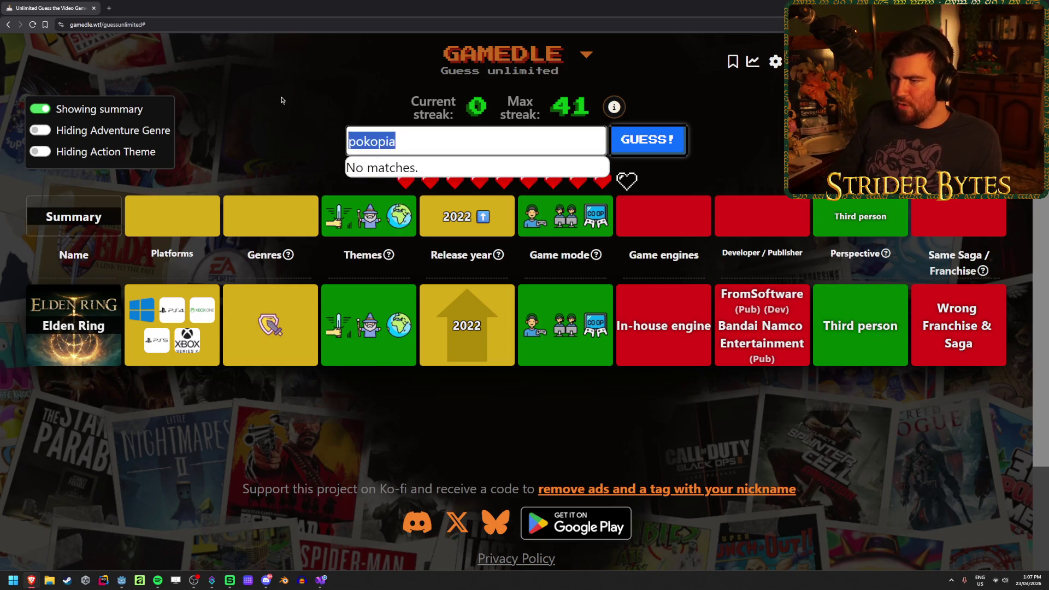
key(BackSpace)
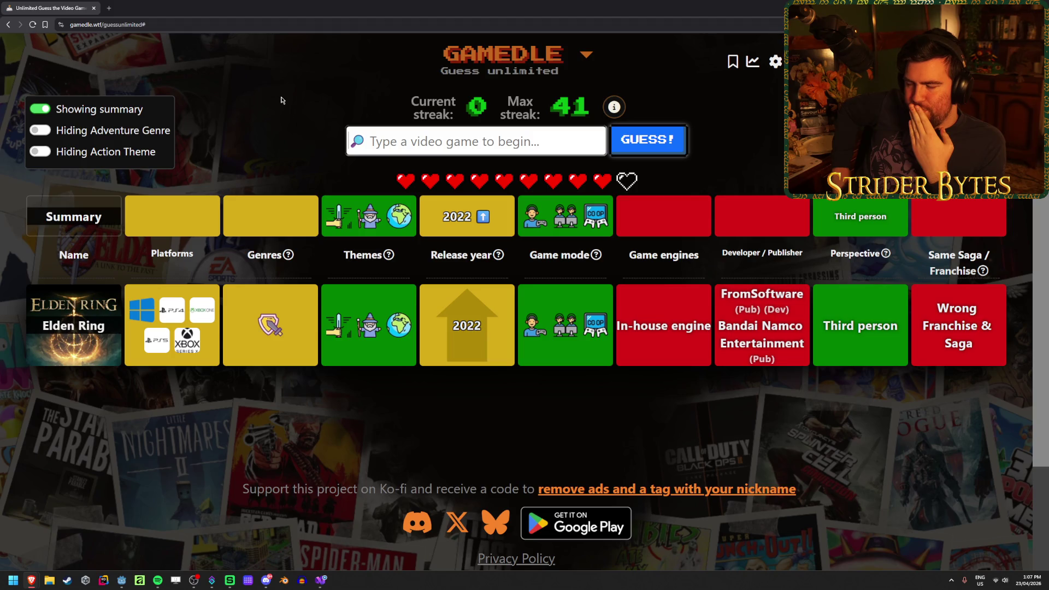
text(soulmask)
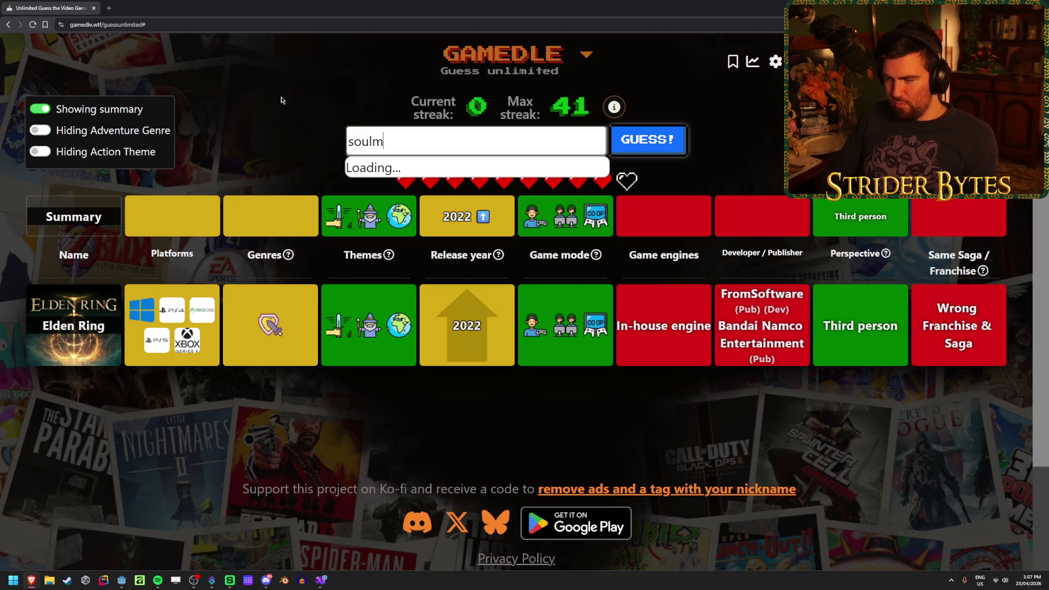
key(BackSpace)
key(BackSpace)
key(BackSpace)
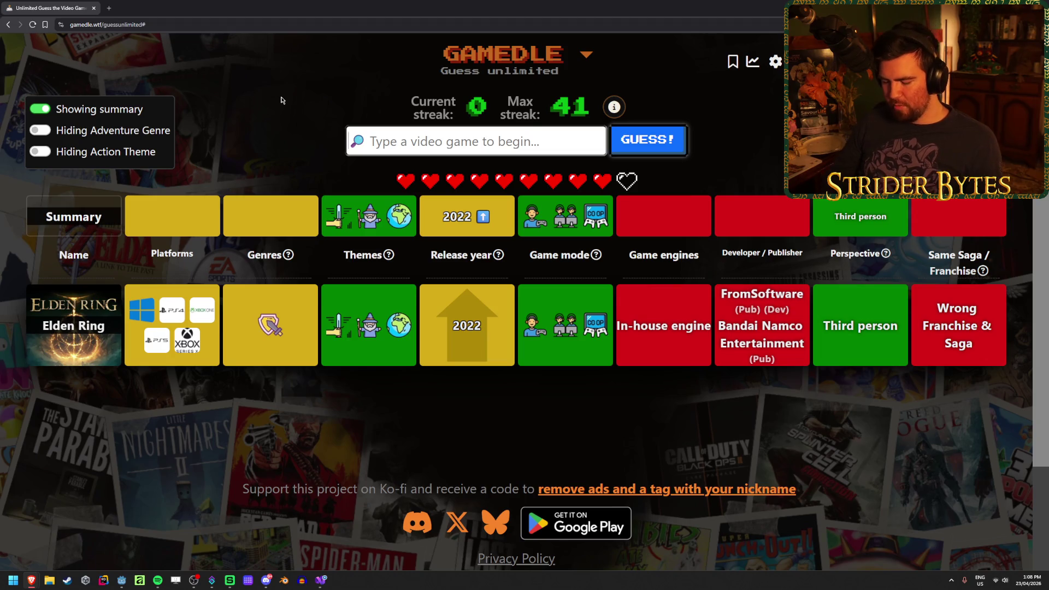
text(clair)
click(470, 171)
Step: Submit Clair Obscur: Expedition 33, then replace the 'space' search with 'space marine'
click(648, 143)
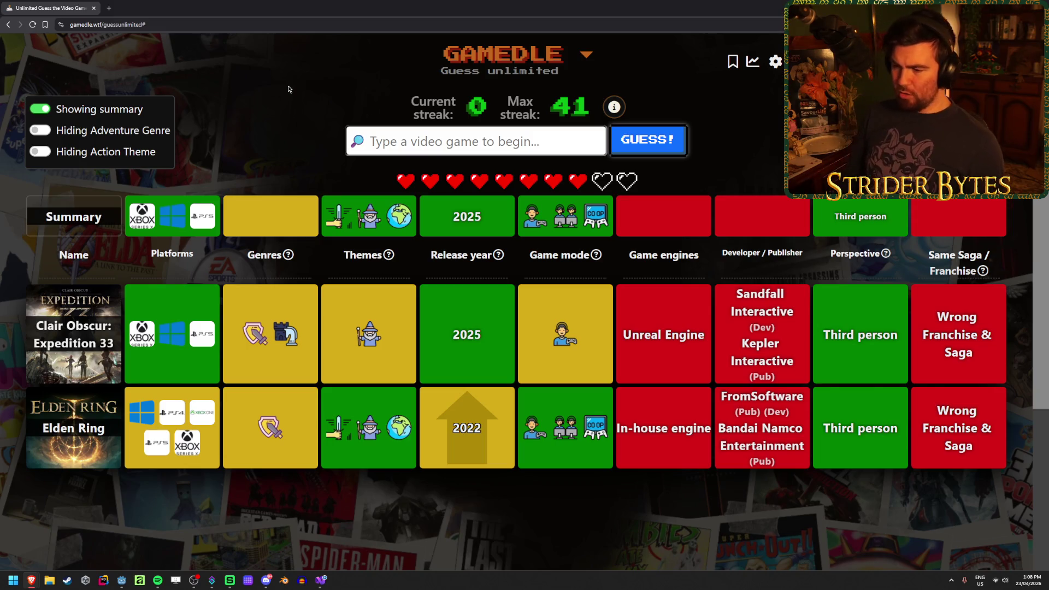
text(space)
key(ctrl+a)
key(BackSpace)
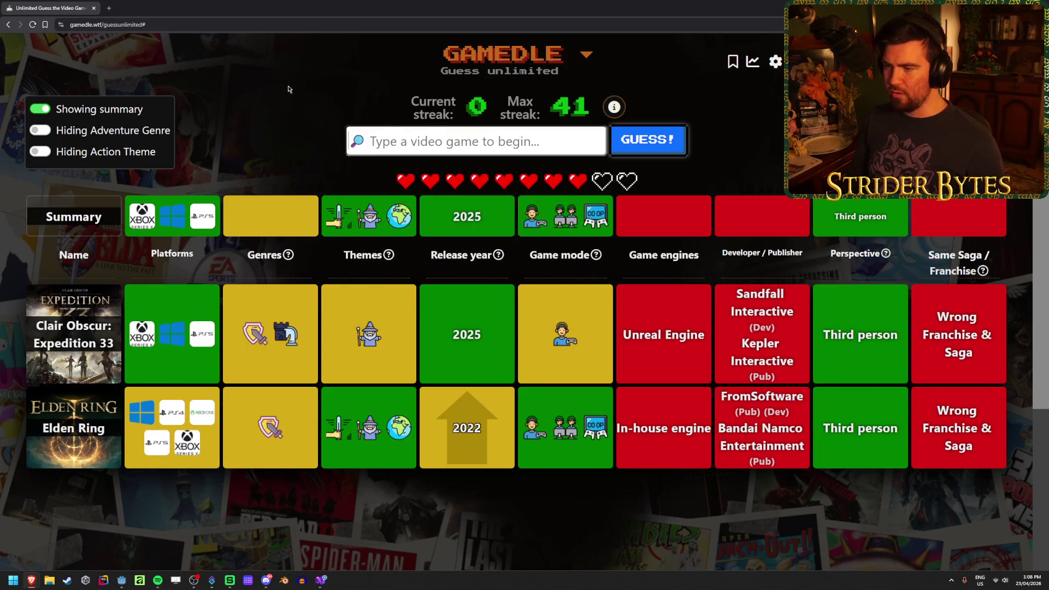
text(space marine)
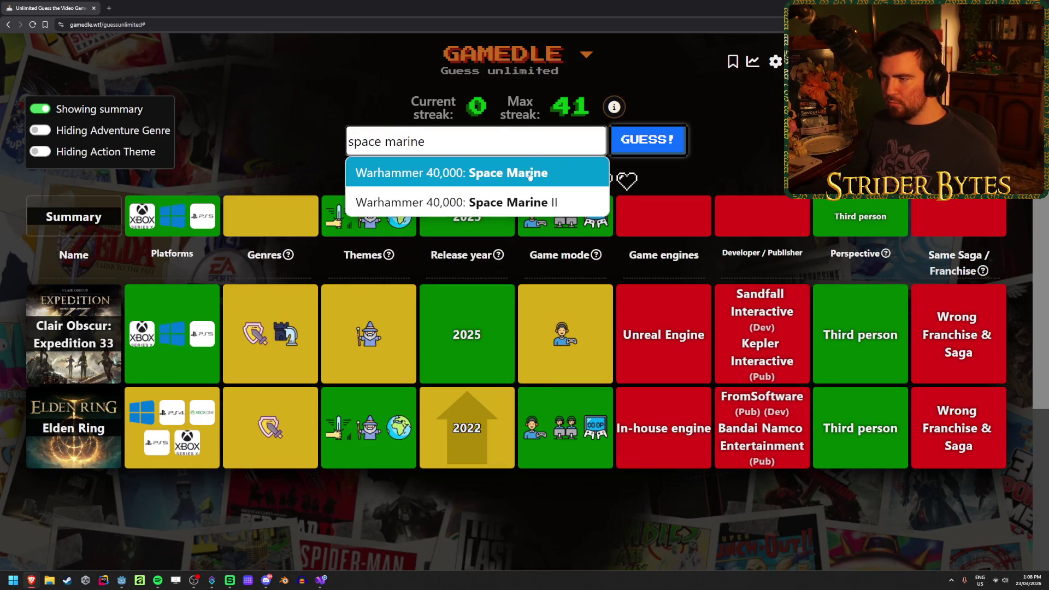
Step: Guess Warhammer 40,000: Space Marine II and inspect its clue tooltips
click(465, 202)
click(649, 139)
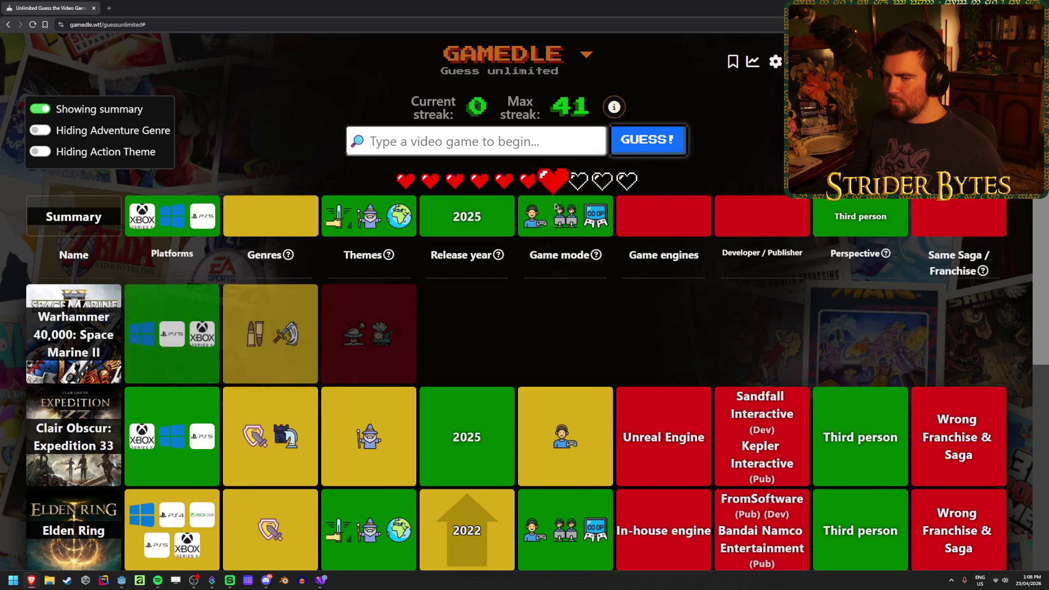
scroll(256, 257, down, 2)
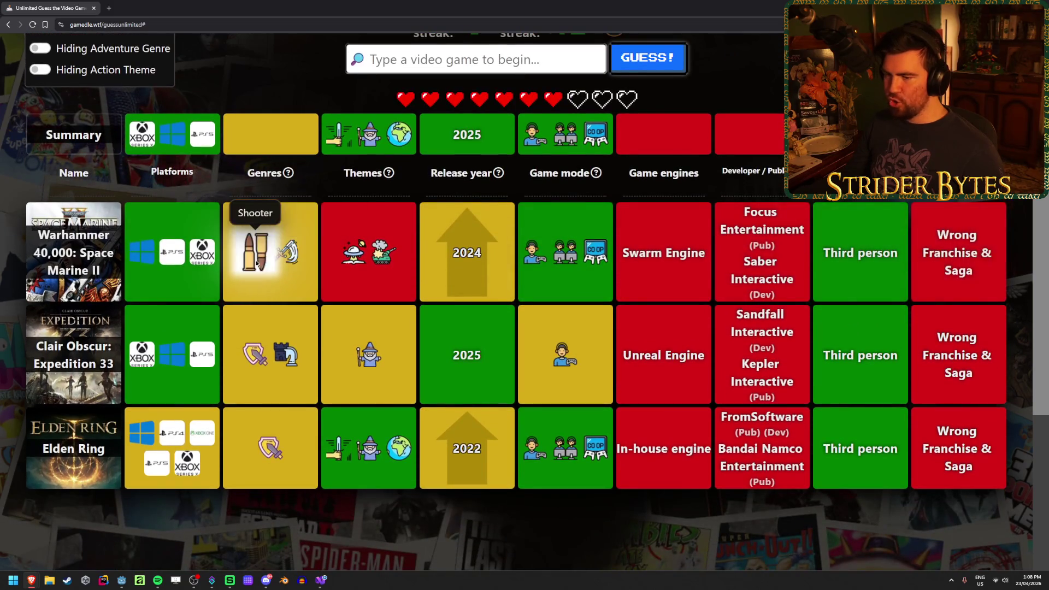
scroll(256, 257, up, 2)
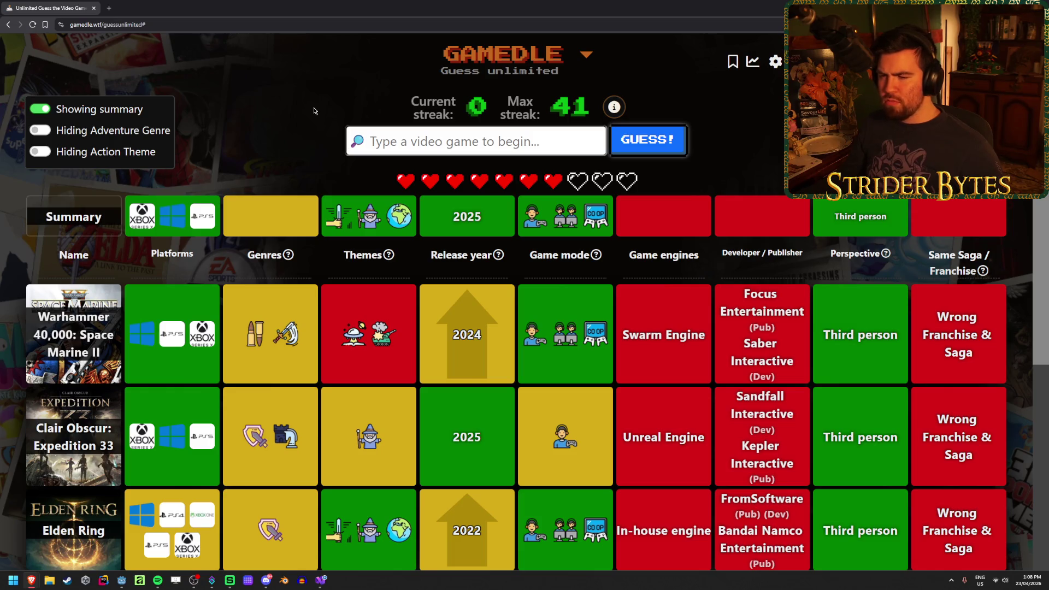
mouse_move(286, 255)
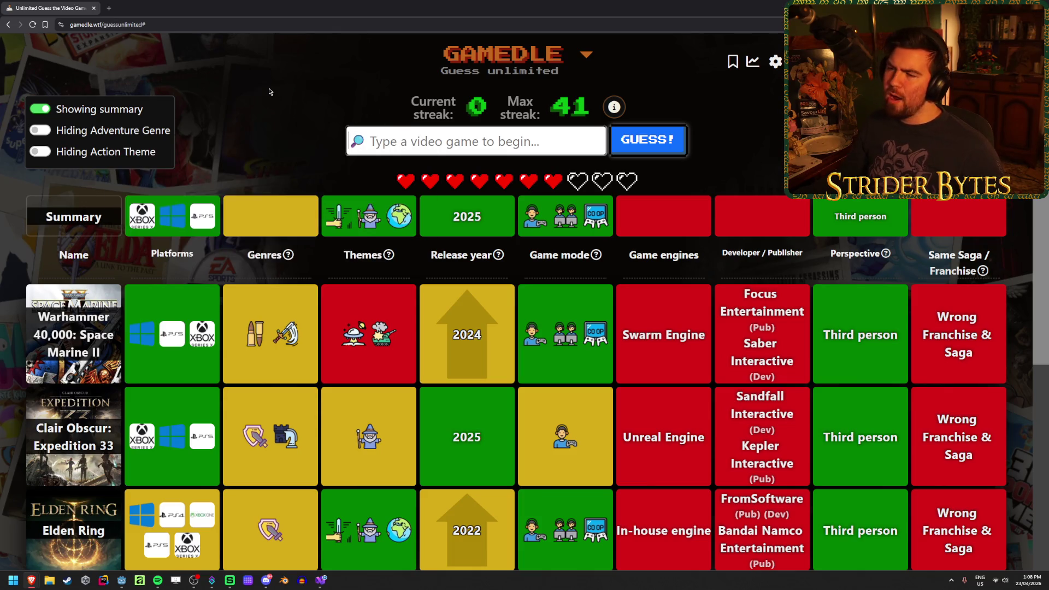
mouse_move(390, 231)
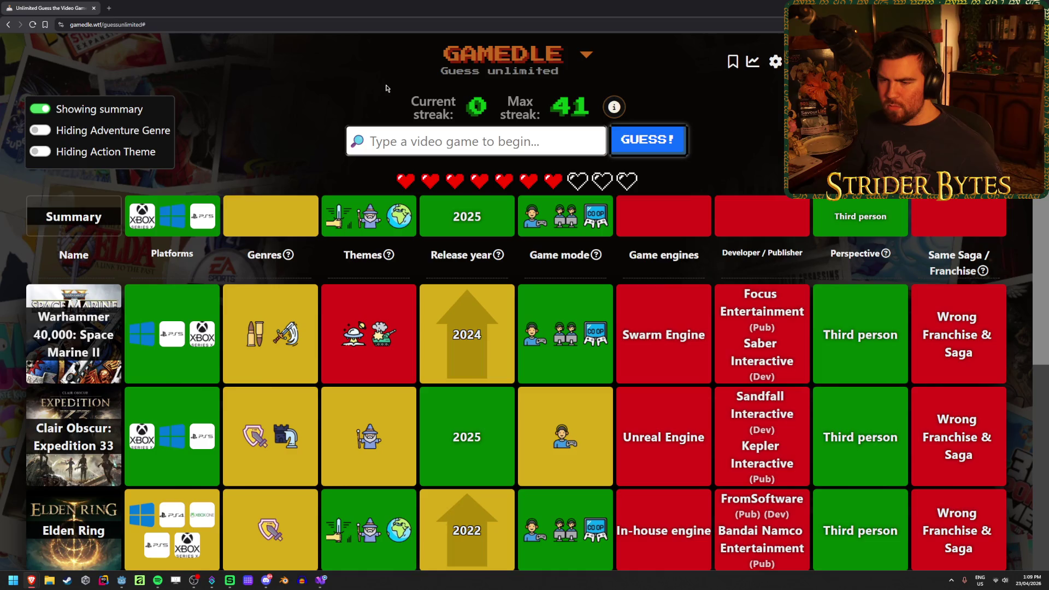
mouse_move(283, 340)
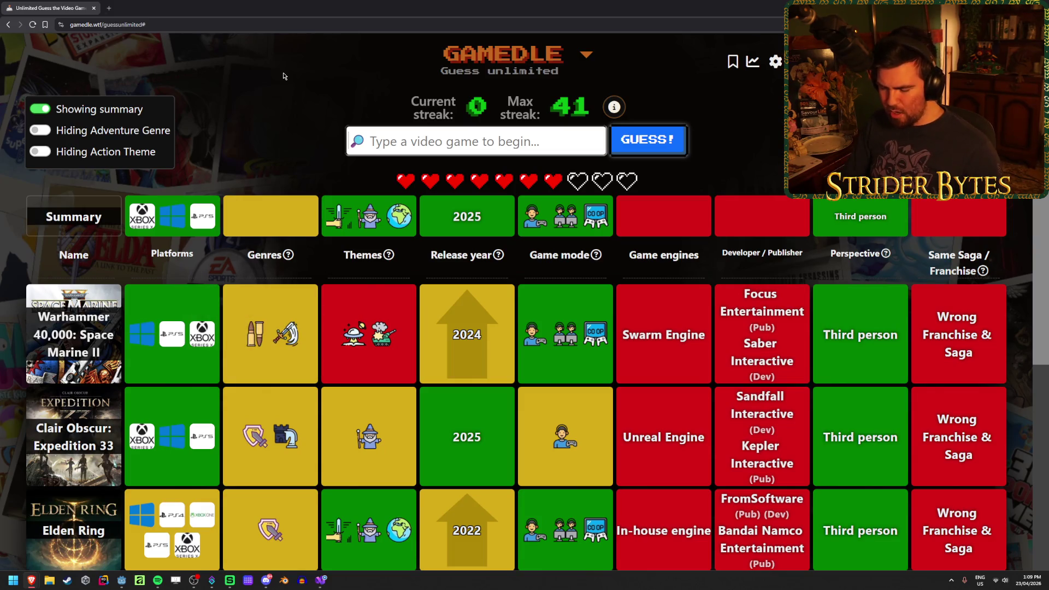
Step: Search 'hellbe', submit Senua's Saga: Hellblade II, and look over the new Gamedle result row
text(hellb)
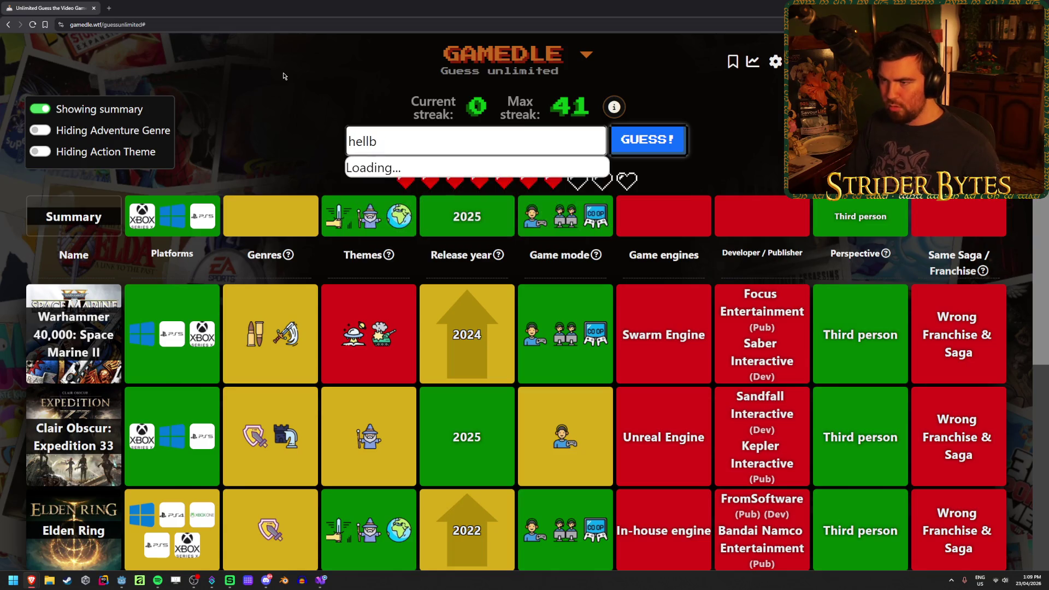
text(e)
click(393, 200)
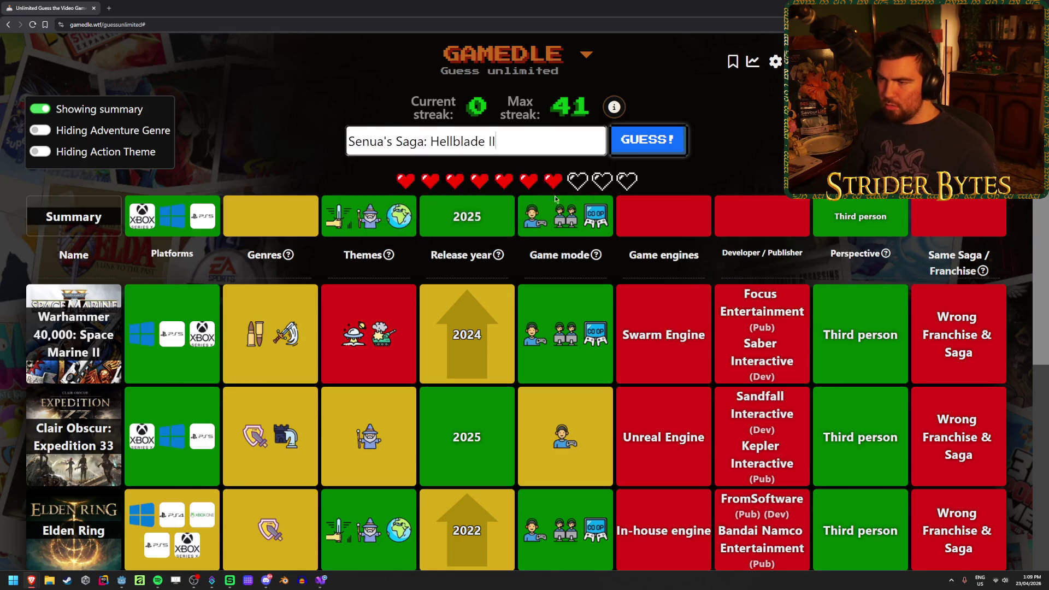
click(648, 140)
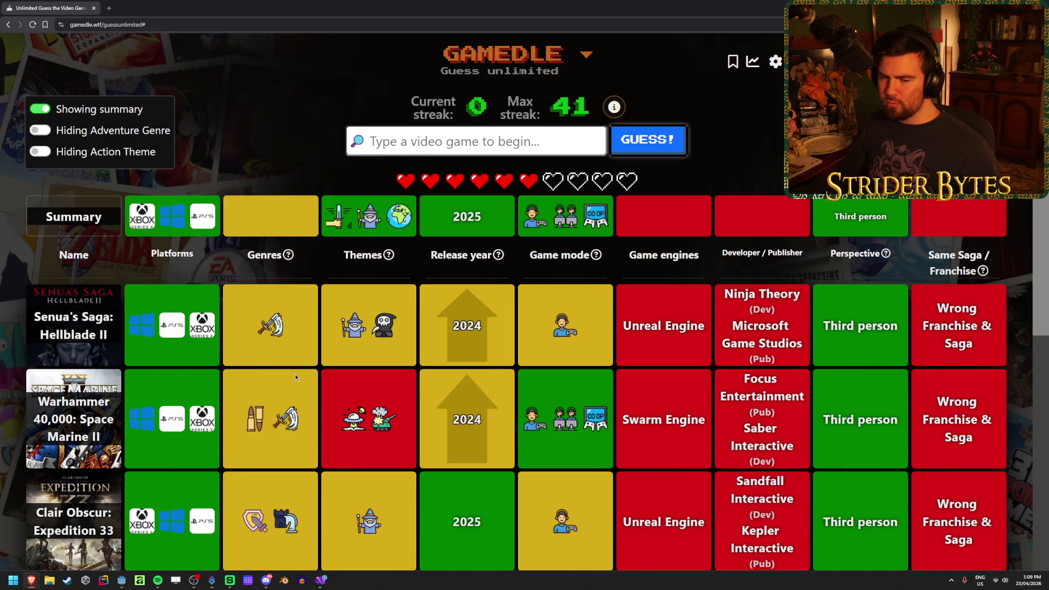
scroll(295, 372, down, 1)
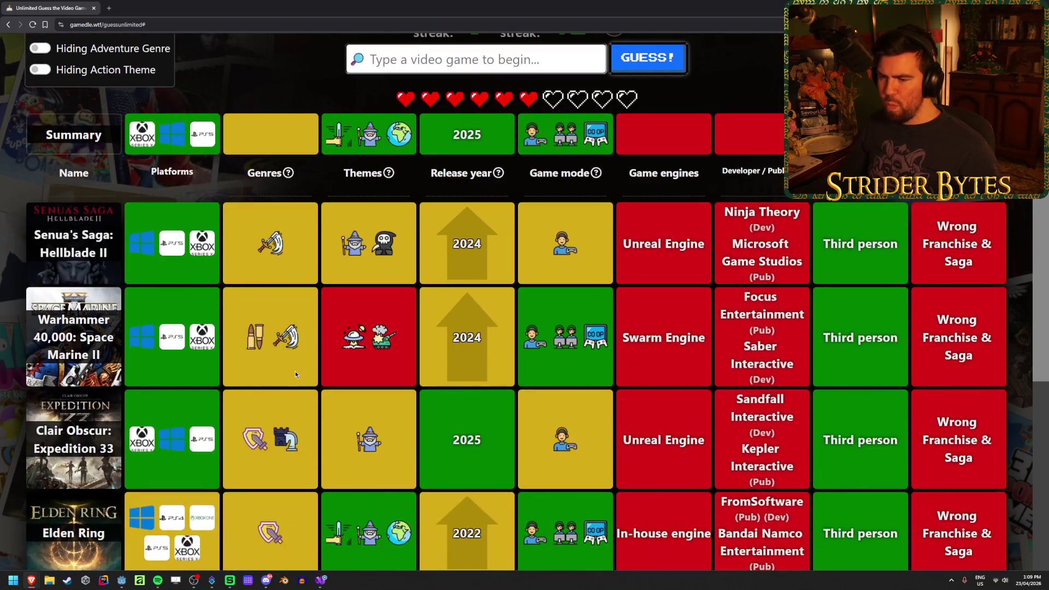
scroll(295, 369, up, 1)
scroll(295, 369, down, 3)
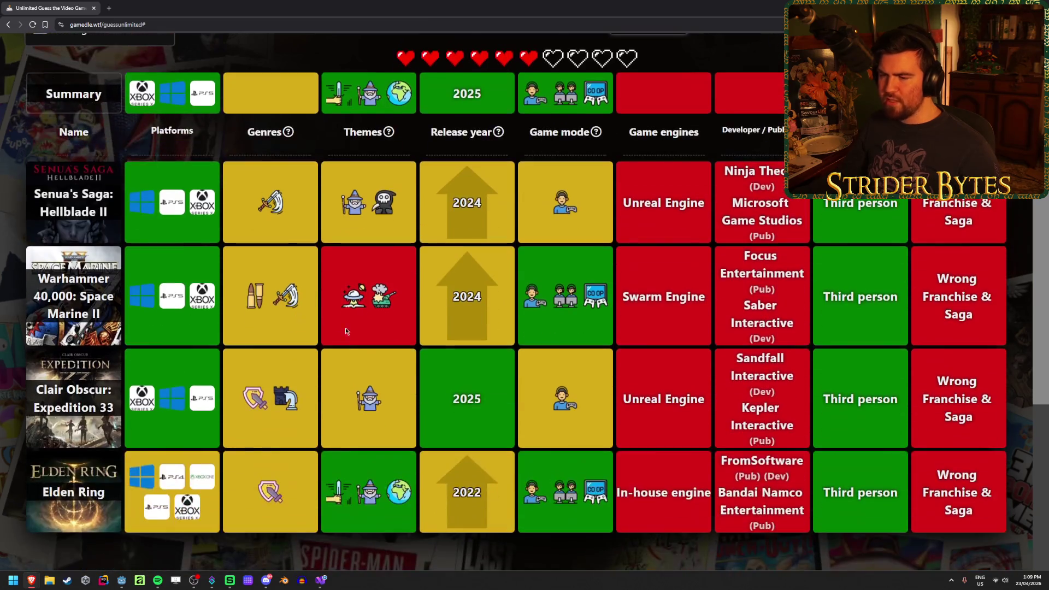
scroll(298, 401, up, 2)
mouse_move(264, 319)
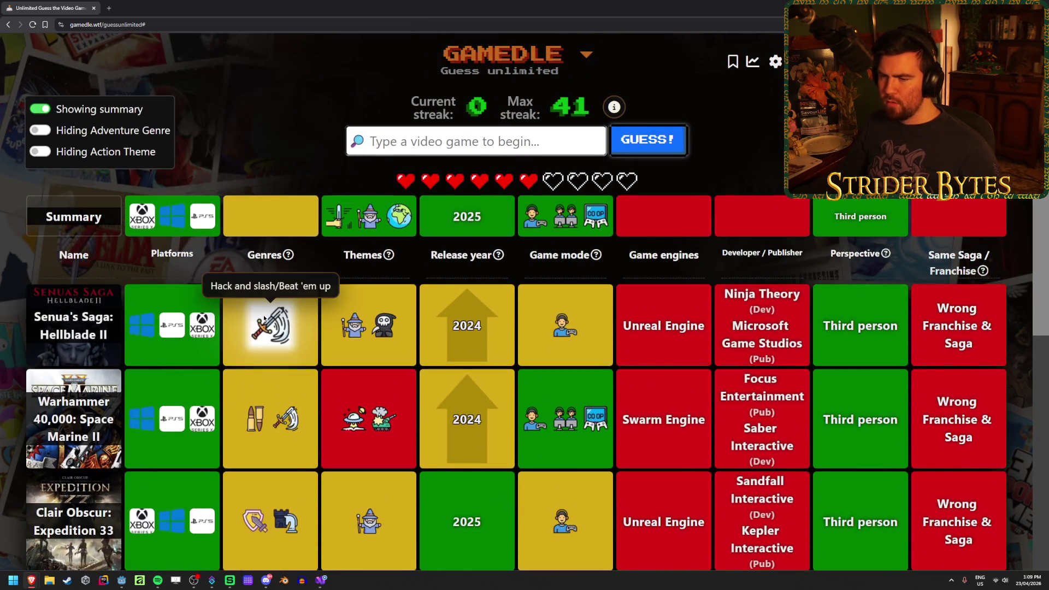
scroll(263, 318, down, 1)
scroll(265, 326, up, 1)
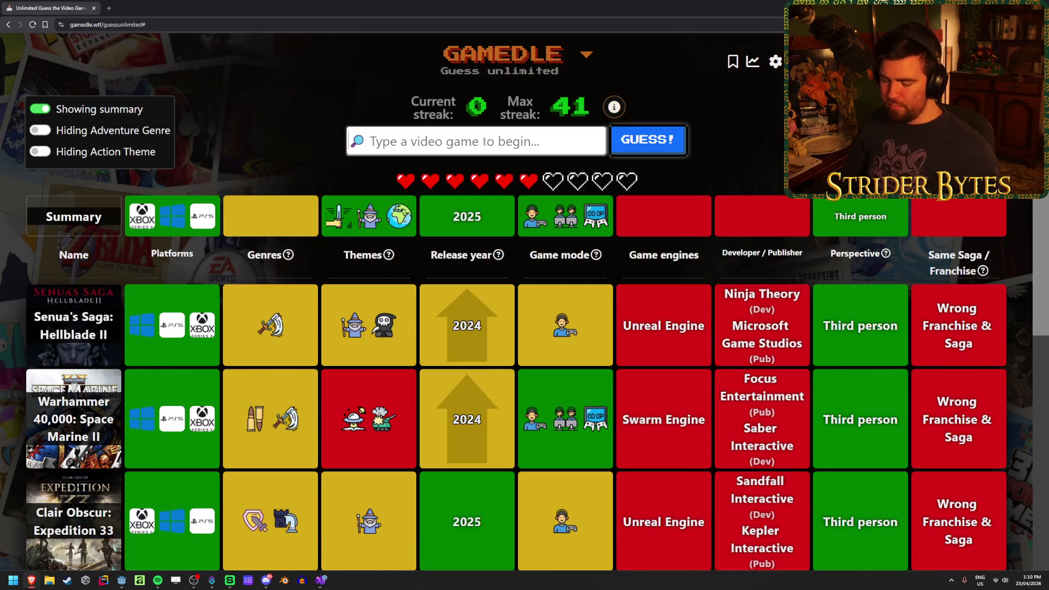
Step: Submit Ghost of Yotei as the guess and spend the one-time clue to reveal the genres
text(yo)
key(BackSpace)
key(BackSpace)
key(BackSpace)
text(t)
text(ei)
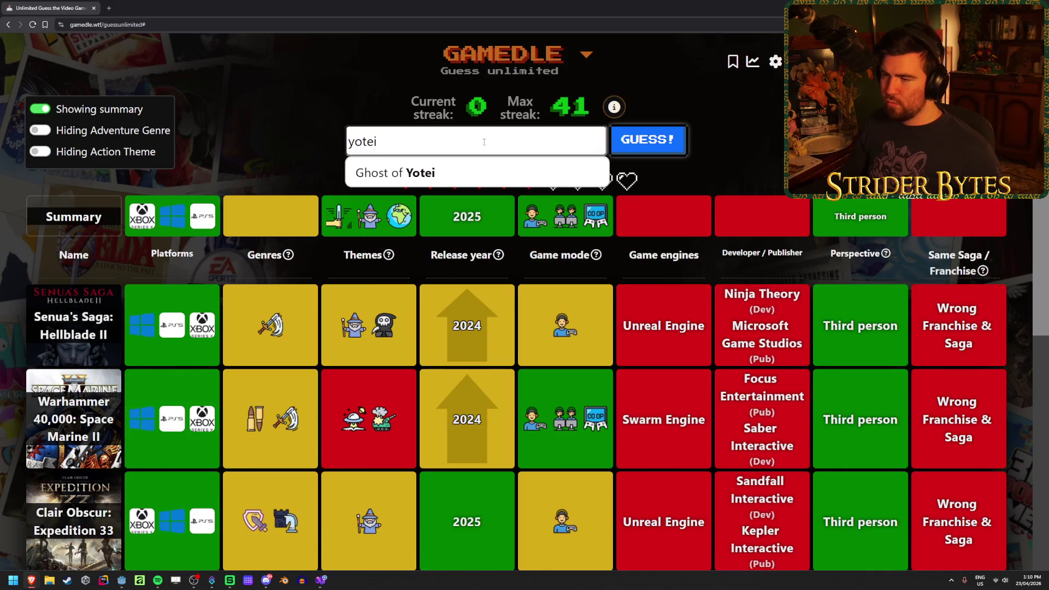
key(Return)
key(Return)
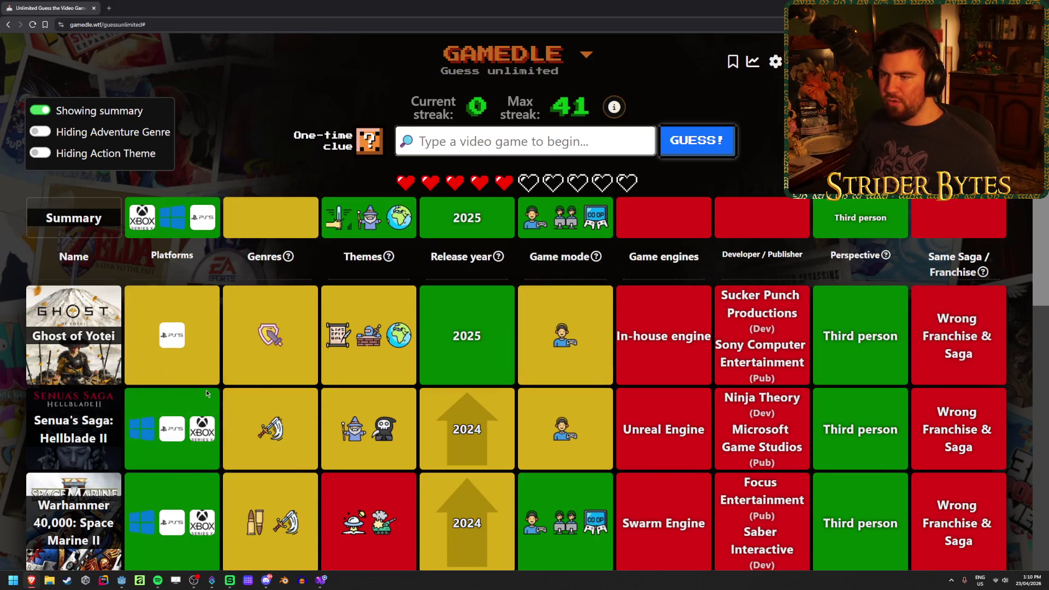
click(369, 141)
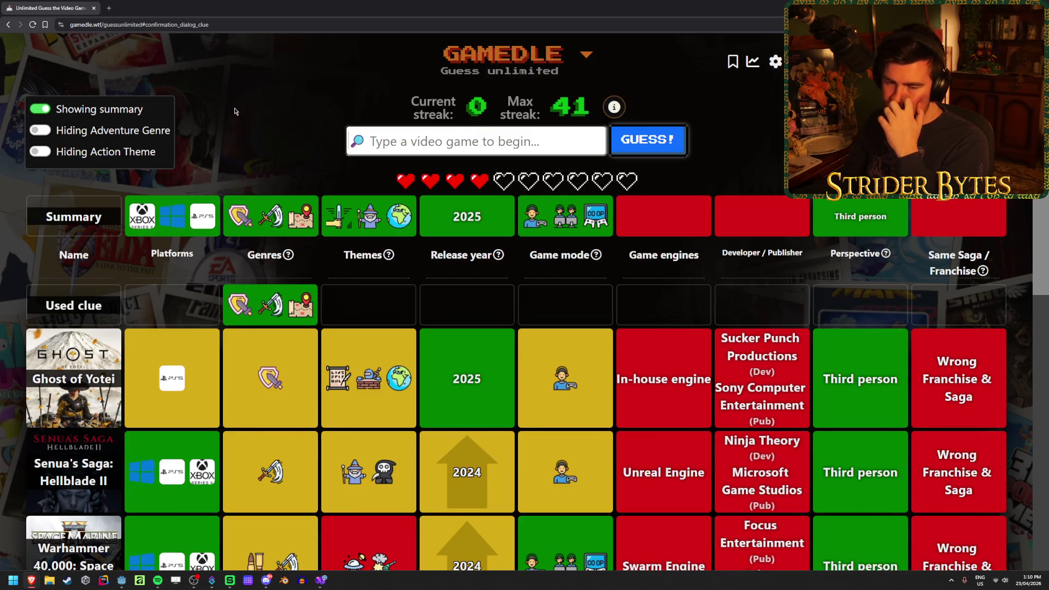
Step: Search 'wilds' and submit Monster Hunter Wilds as the Gamedle guess
text(wi)
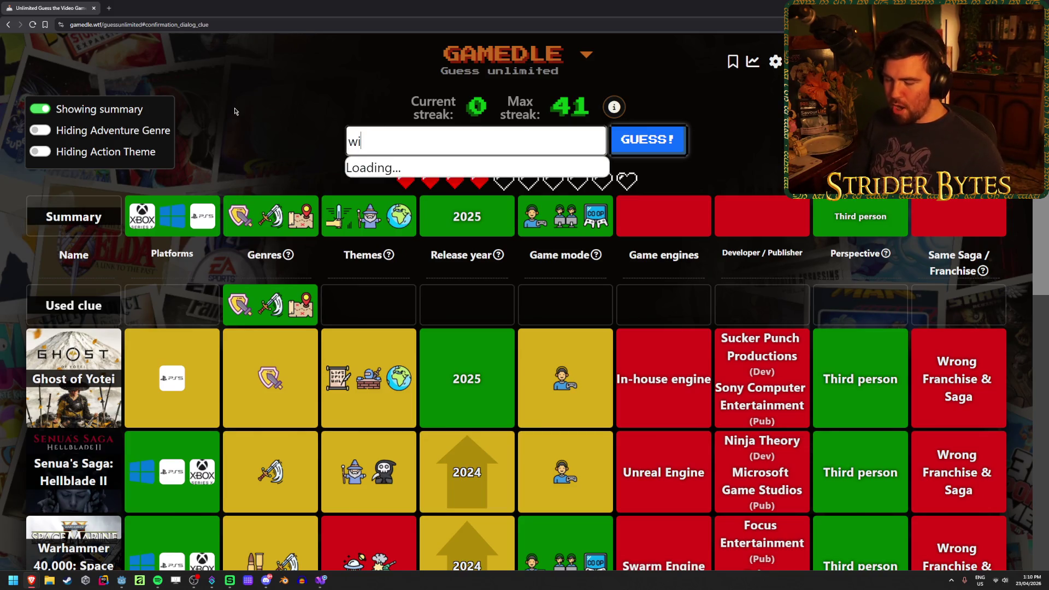
text(lds)
click(547, 182)
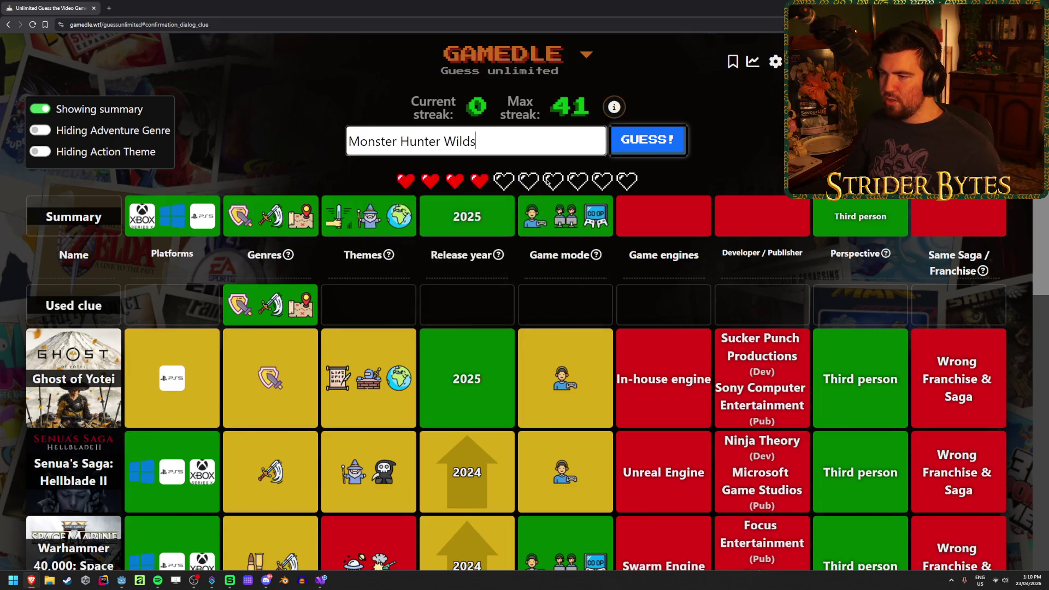
key(Return)
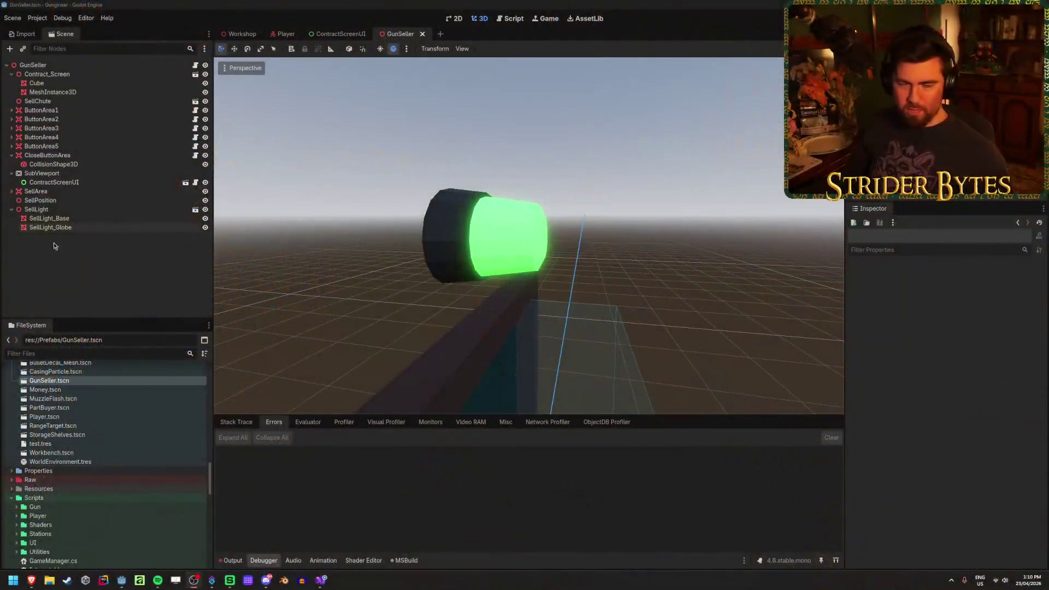
Step: Hide ContractDetailsLayer in the ContractScreenUI scene and run the game with F5
key(ctrl+Tab)
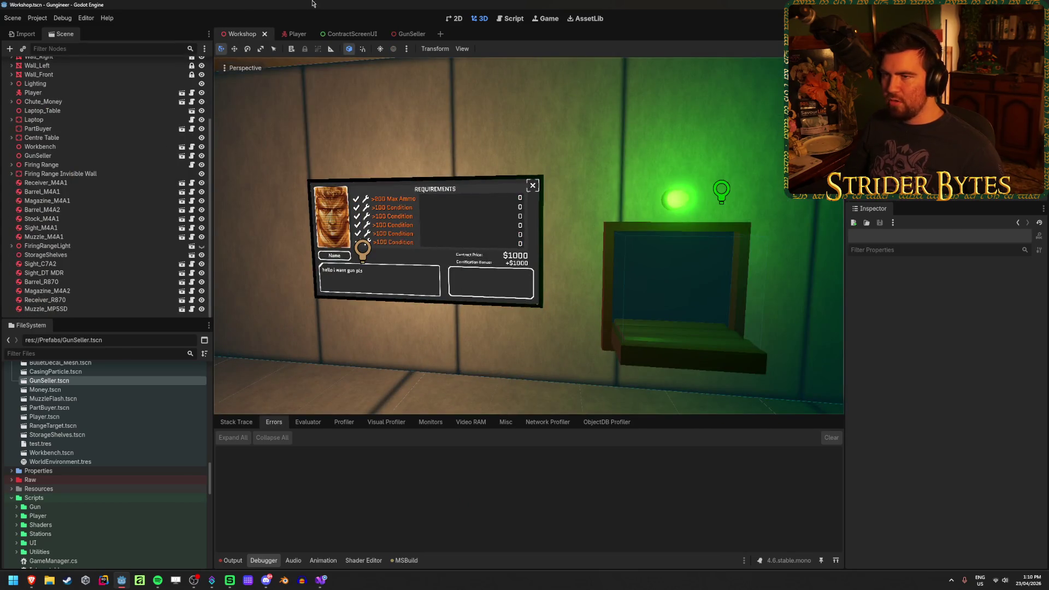
click(401, 36)
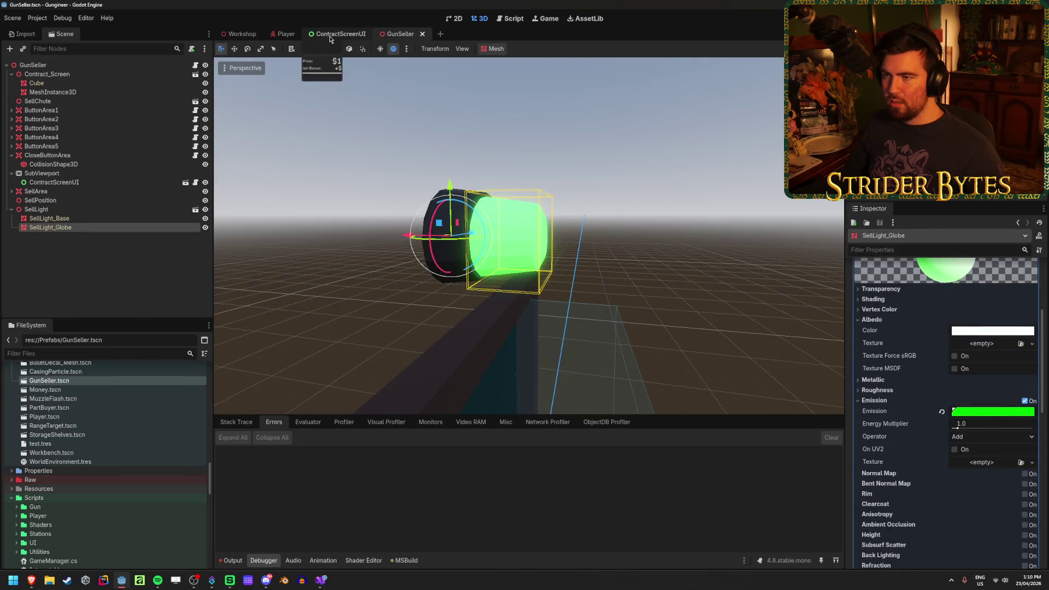
click(332, 35)
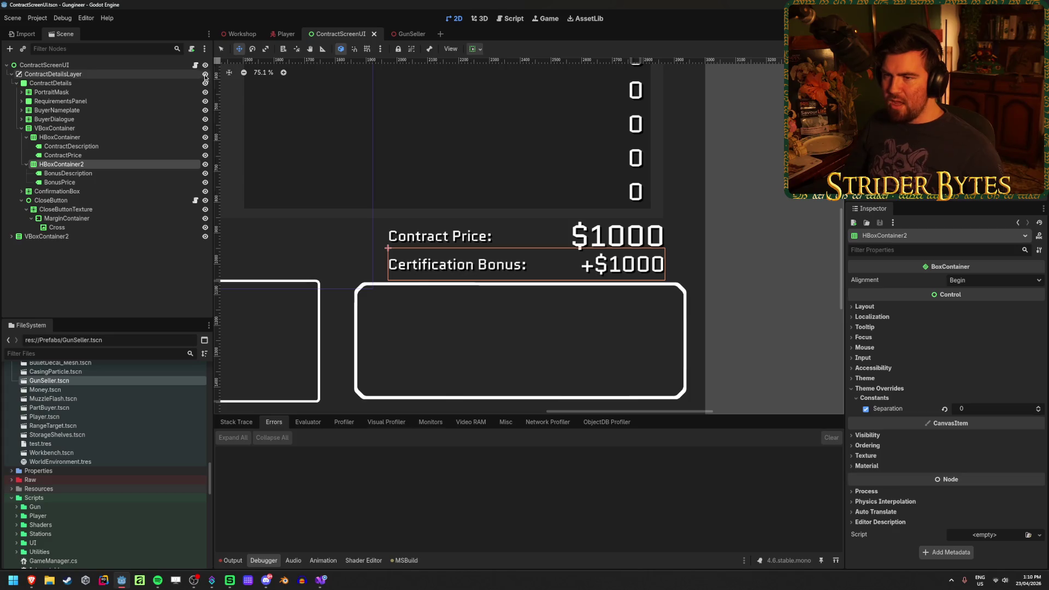
click(205, 75)
key(F5)
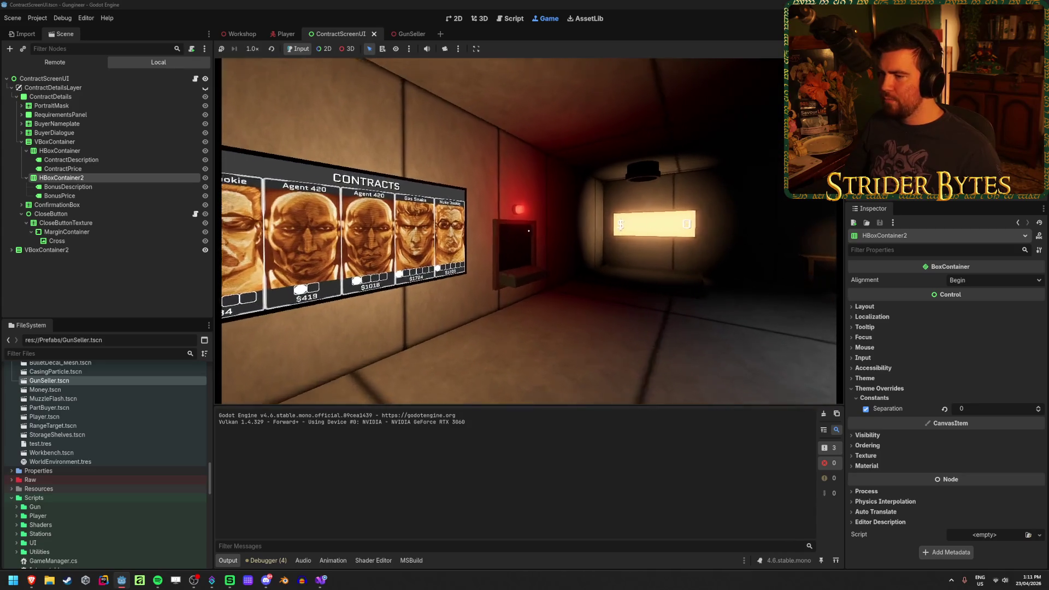
key(ctrl+F1)
Step: Stop the game, check the debugger Errors list, select ContractDetailsLayer, and rerun
key(F5)
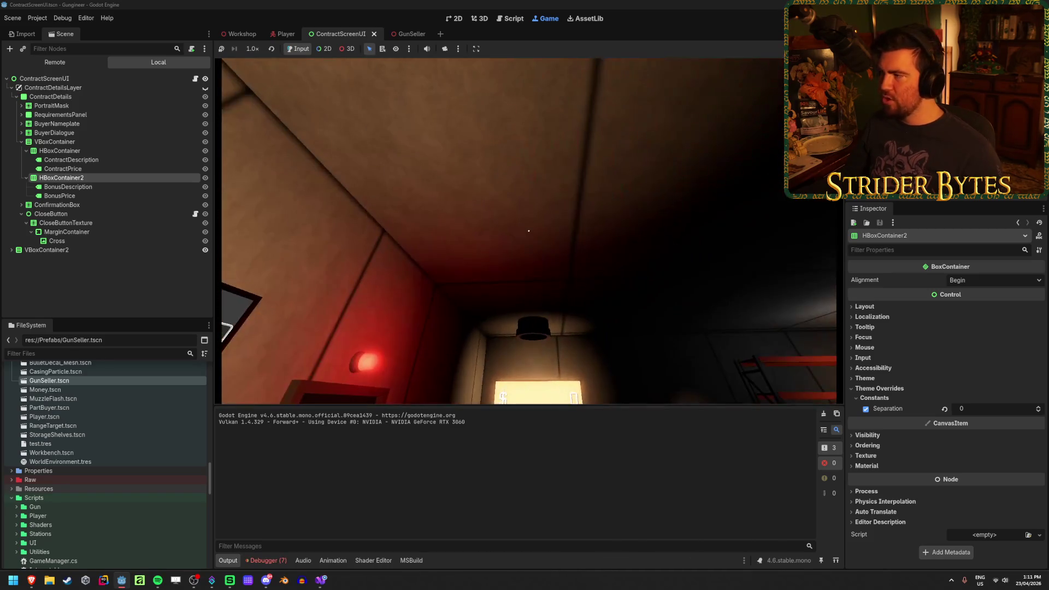
key(F8)
click(267, 560)
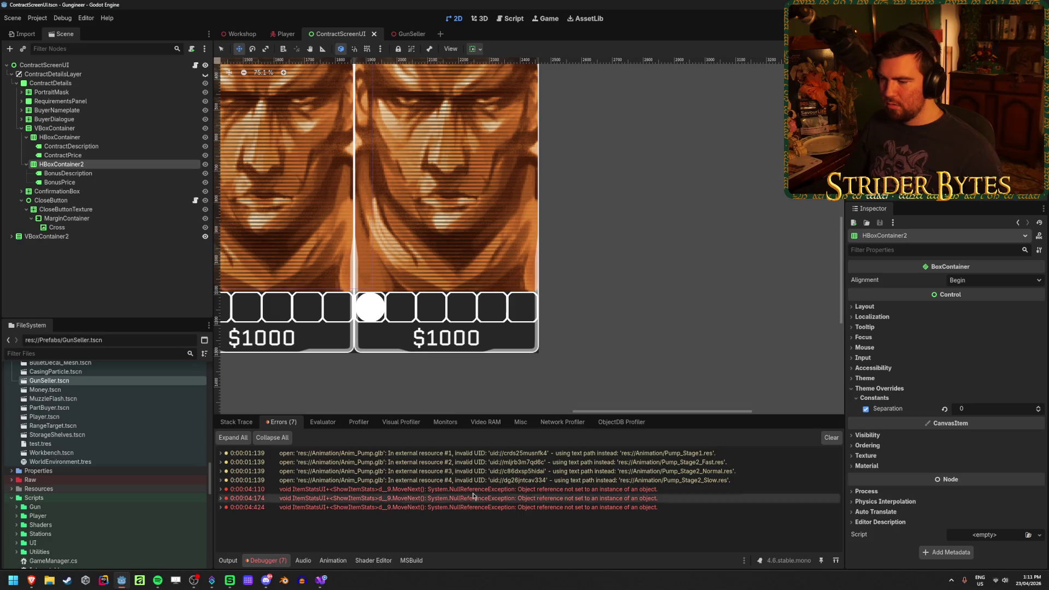
click(147, 75)
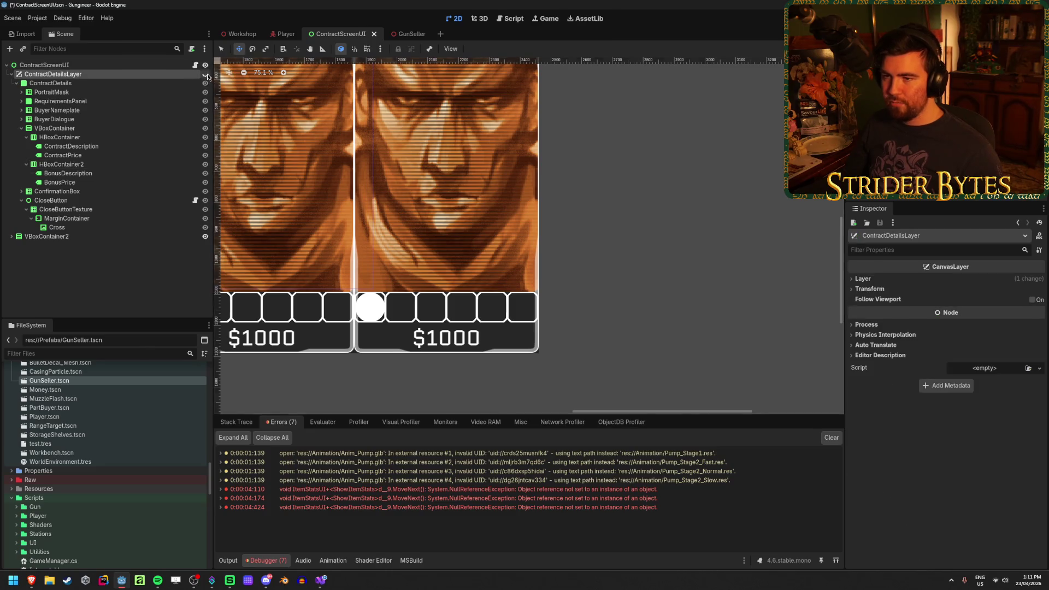
key(F5)
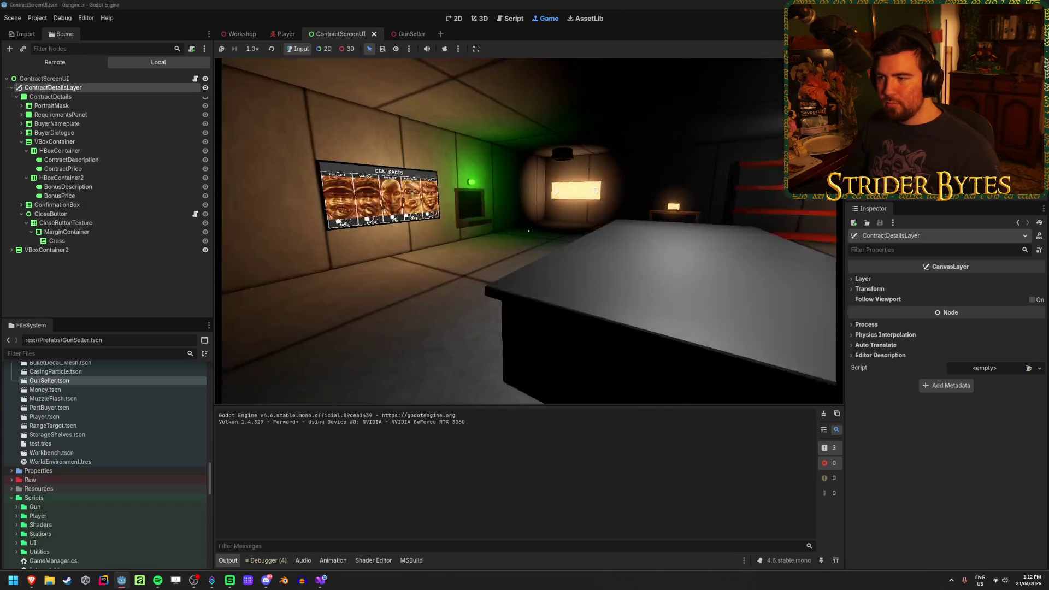
Step: View Agent 420's contract in-game, then pick up the rifle, scope in and fire
key(e)
key(e)
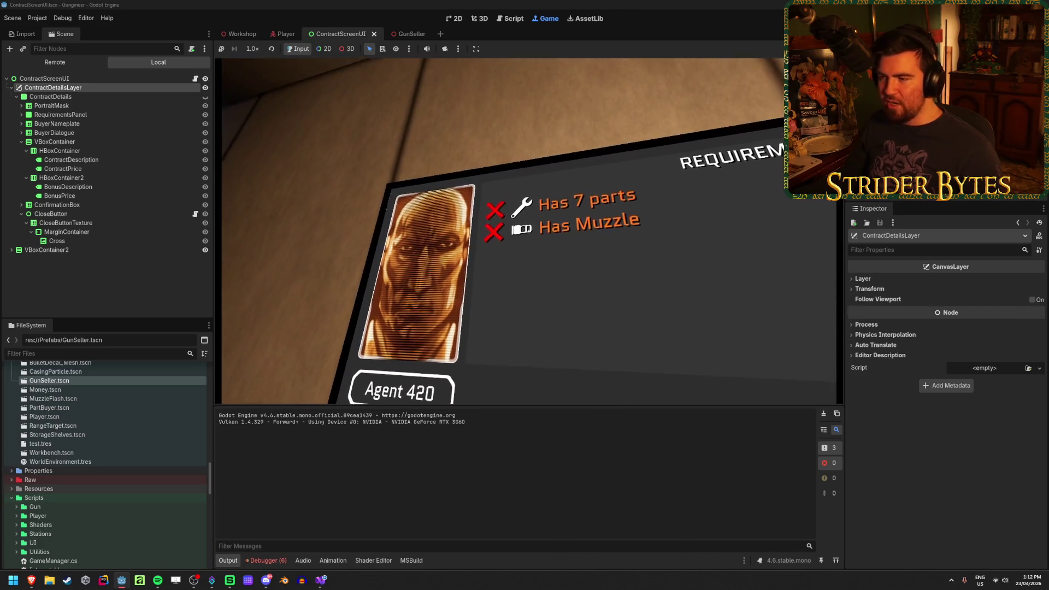
key(Escape)
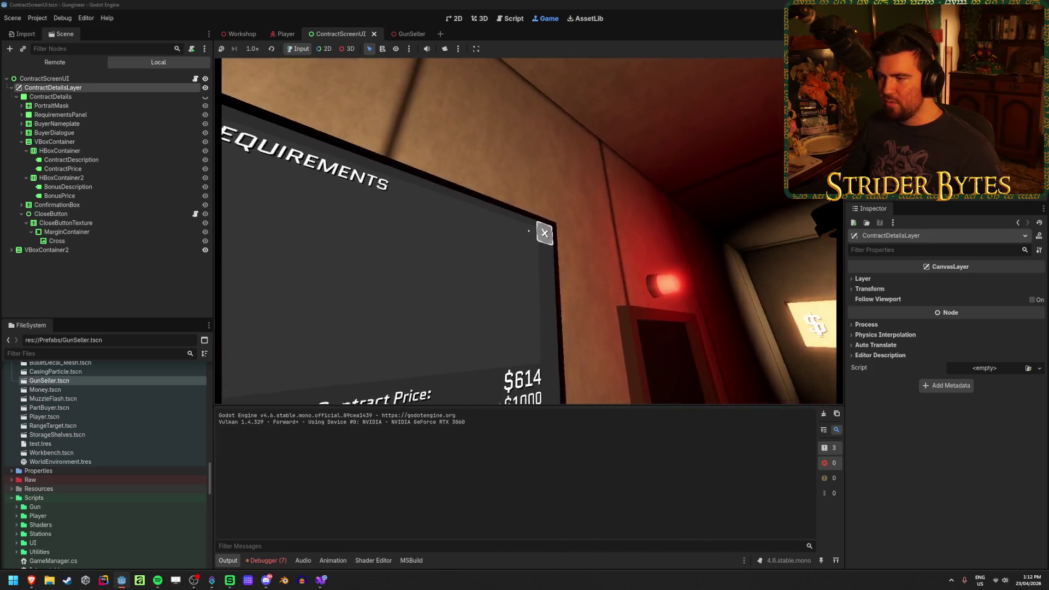
mouse_move(528, 230)
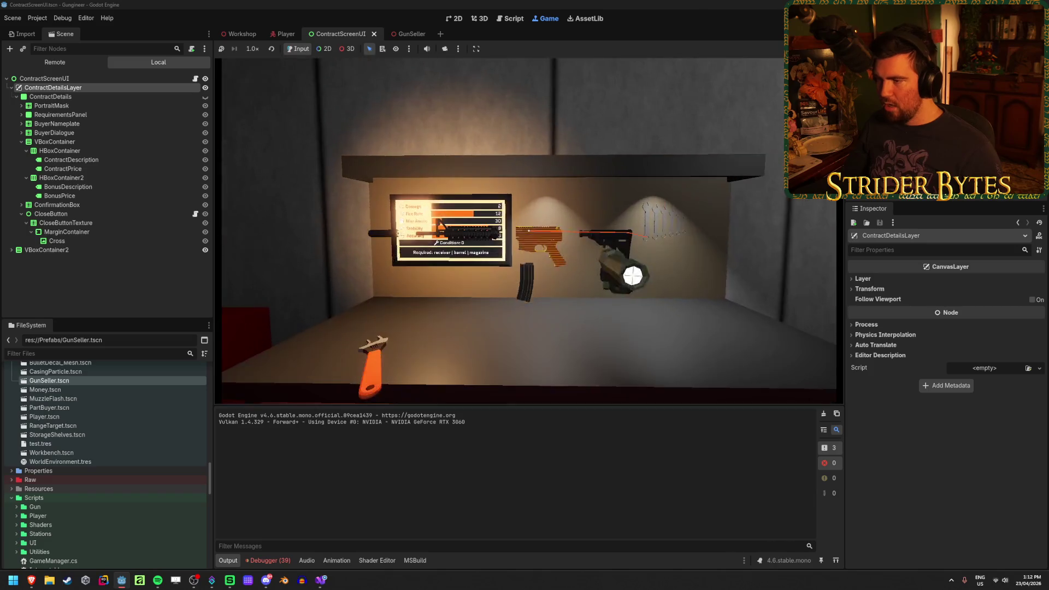
key(w)
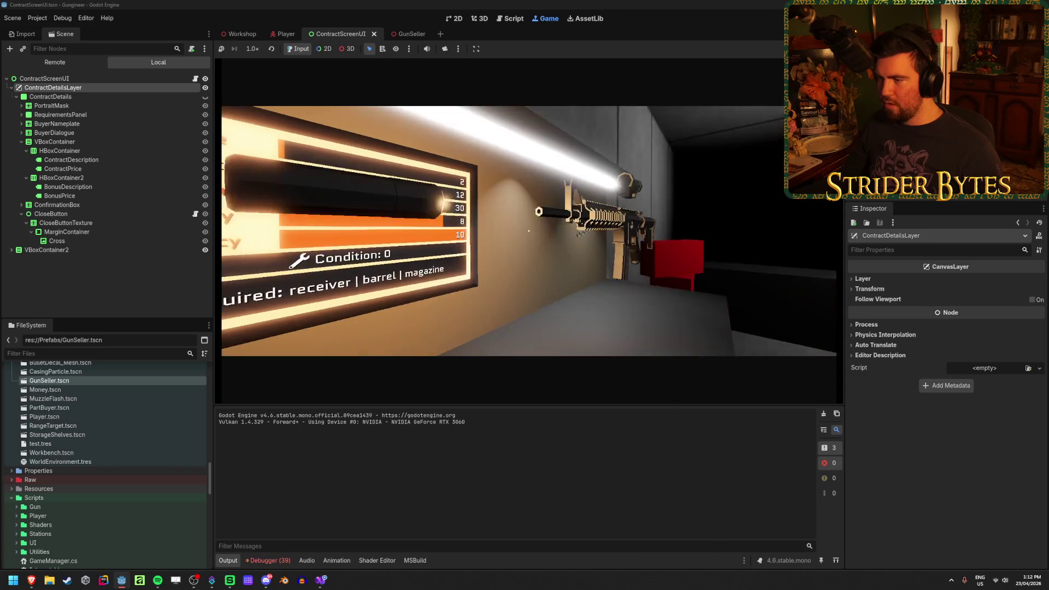
key(e)
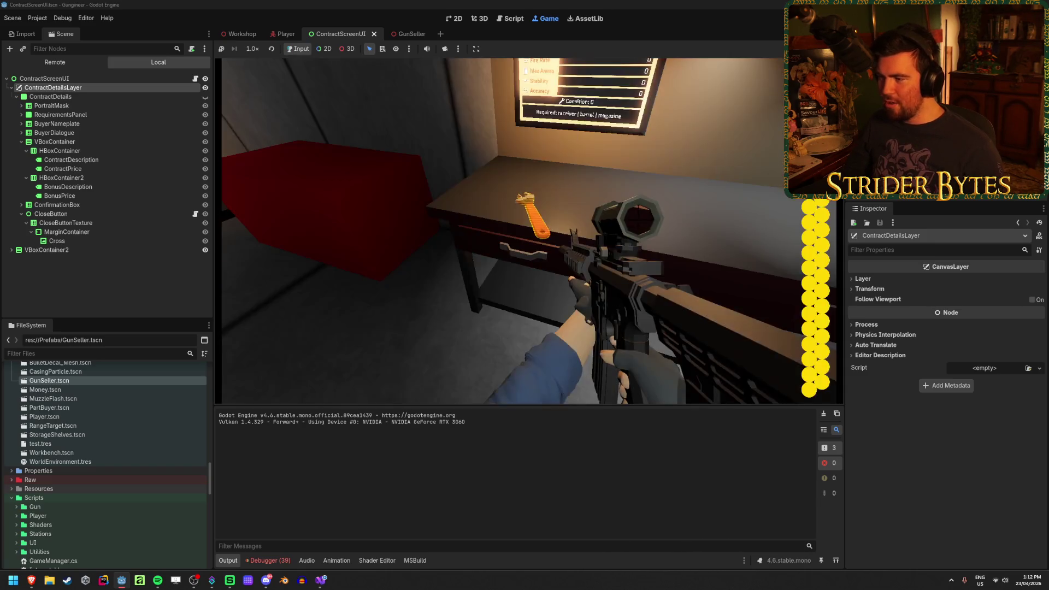
right_click(528, 231)
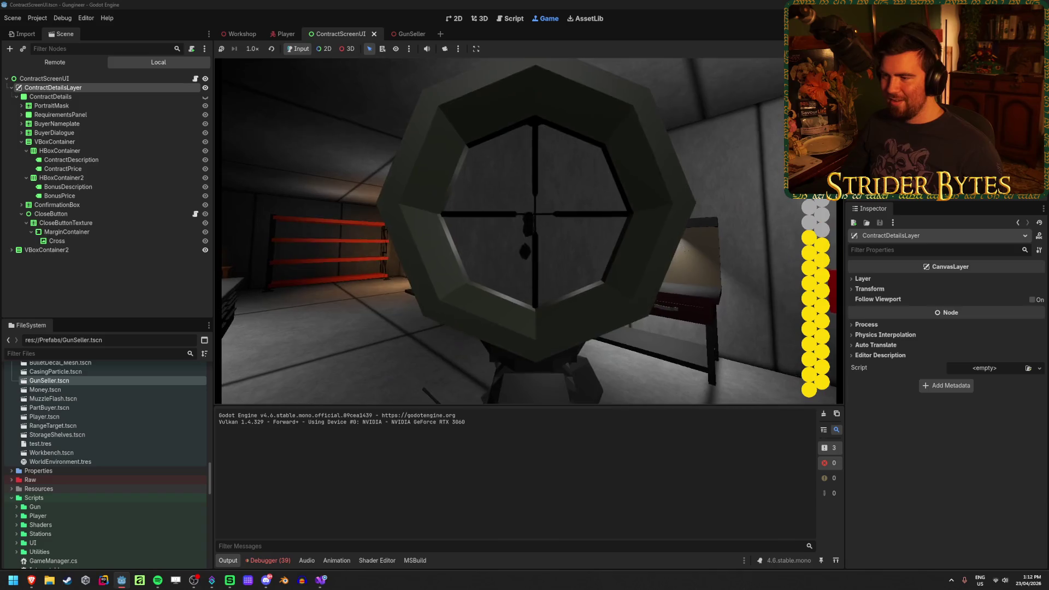
click(528, 231)
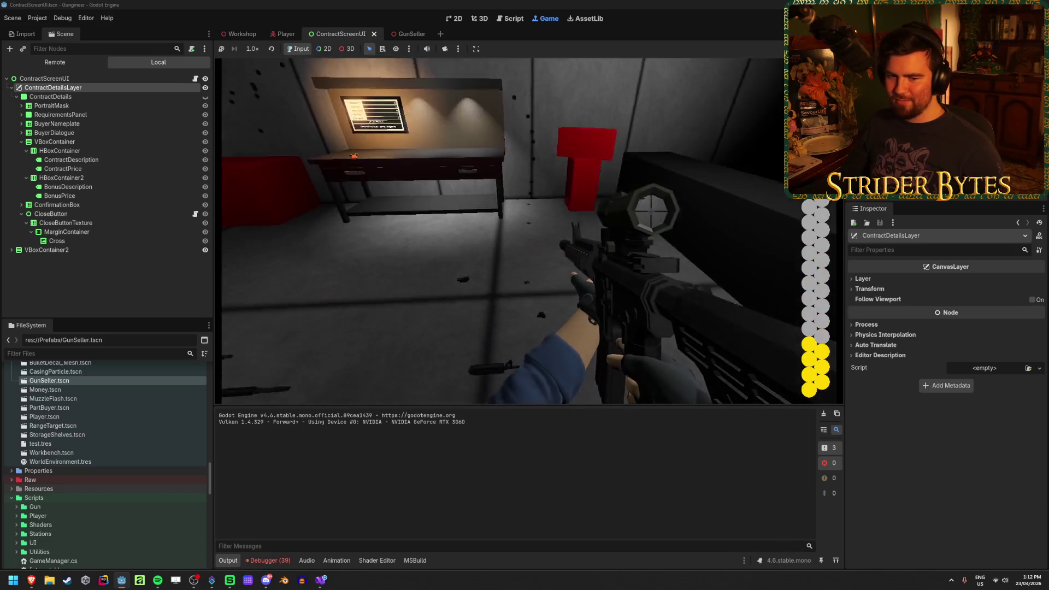
click(529, 230)
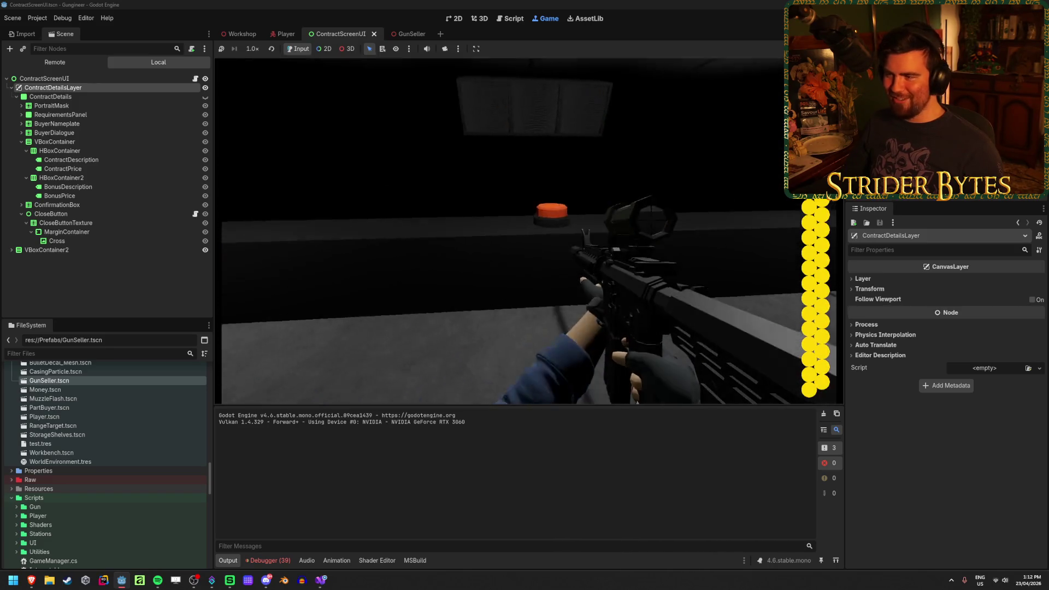
Step: Fire the scoped rifle at the range targets until the magazine empties, then reload
click(529, 230)
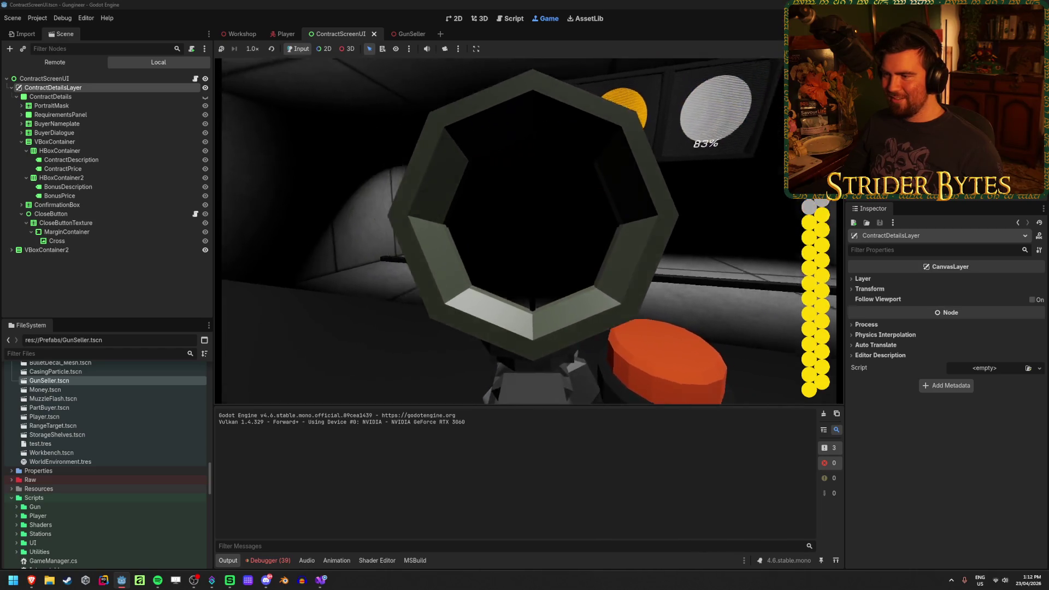
right_click(528, 231)
click(528, 230)
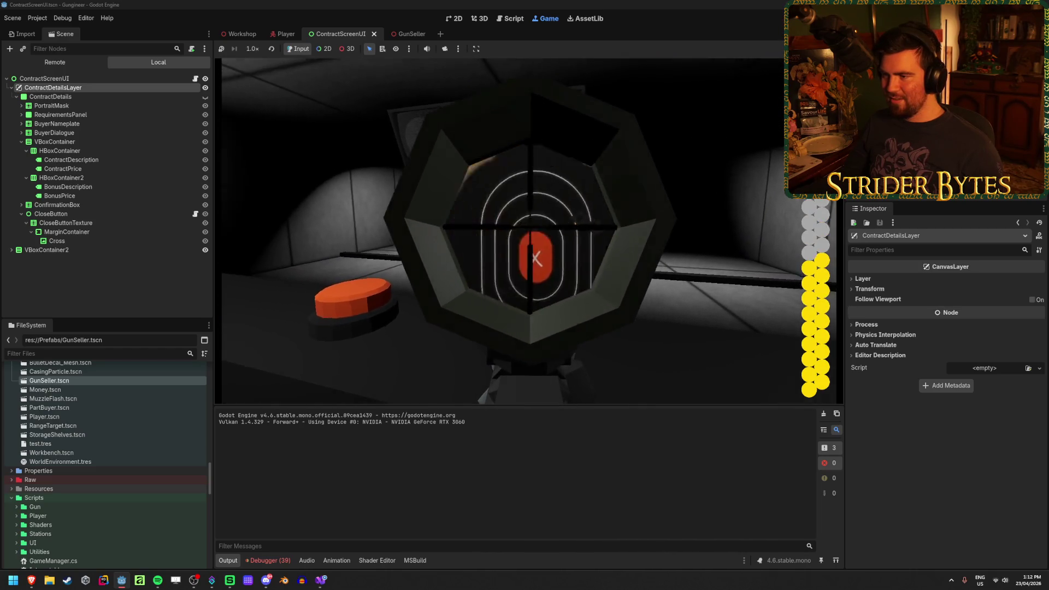
click(528, 231)
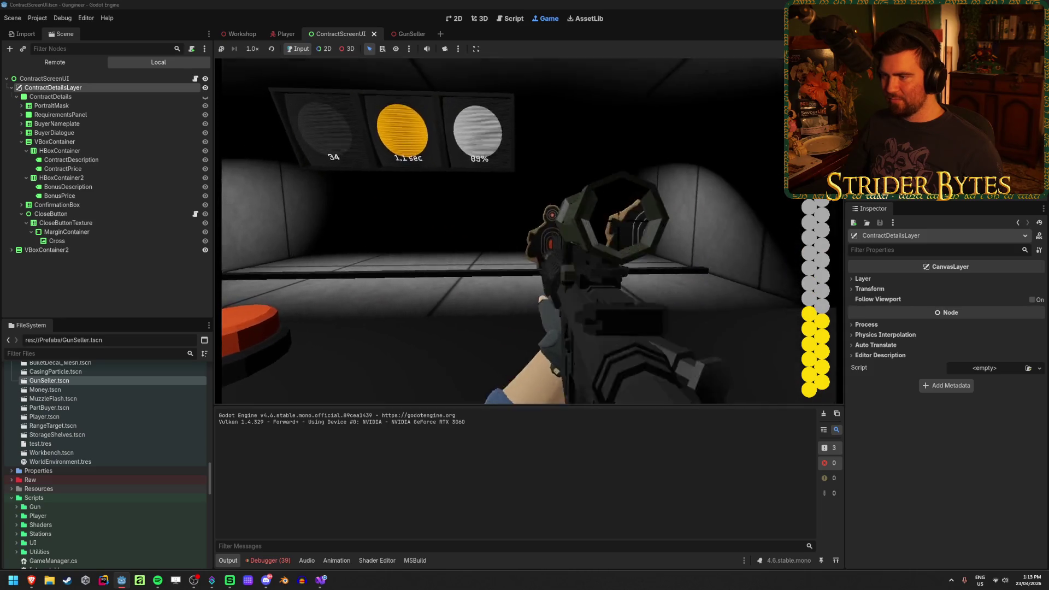
click(529, 231)
click(527, 225)
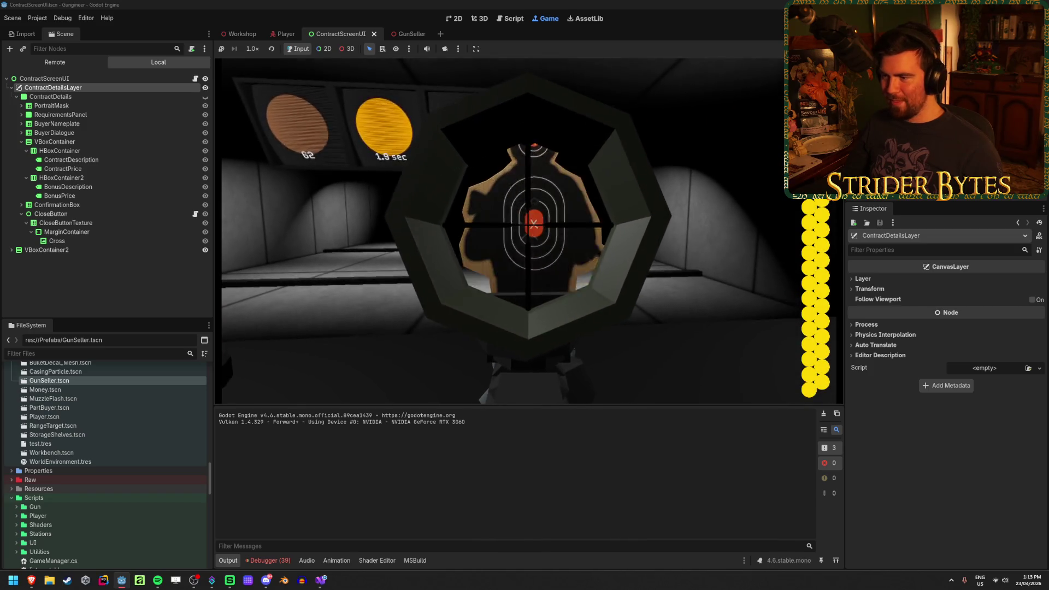
right_click(512, 229)
click(515, 231)
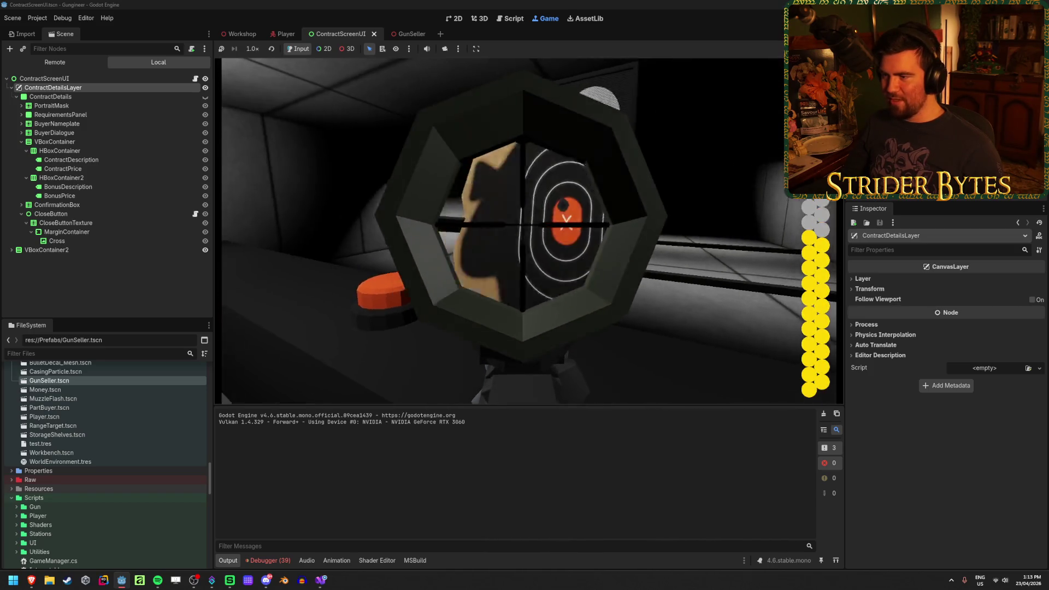
right_click(514, 231)
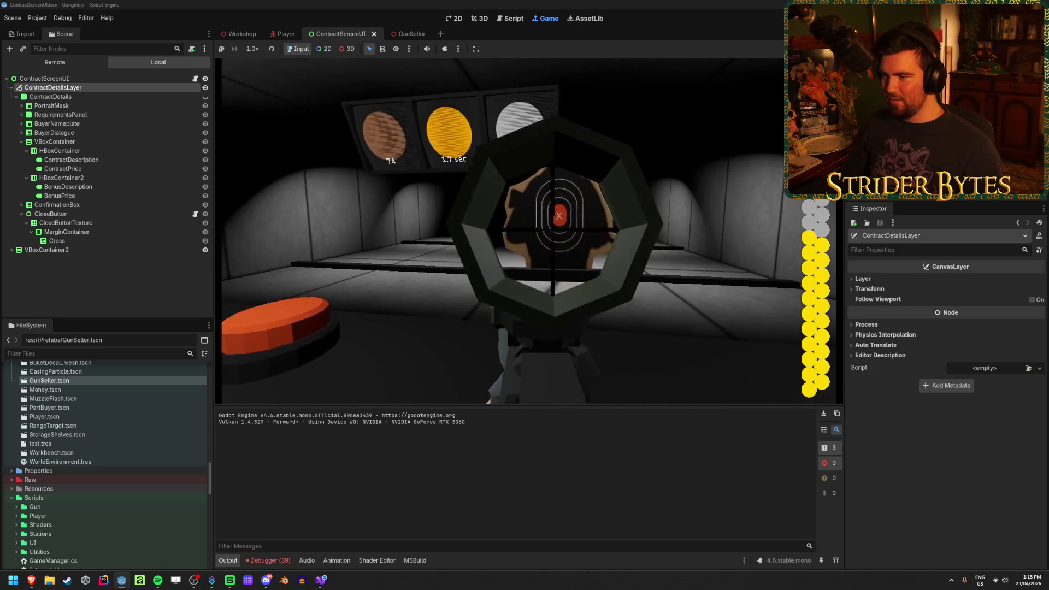
right_click(514, 231)
click(515, 231)
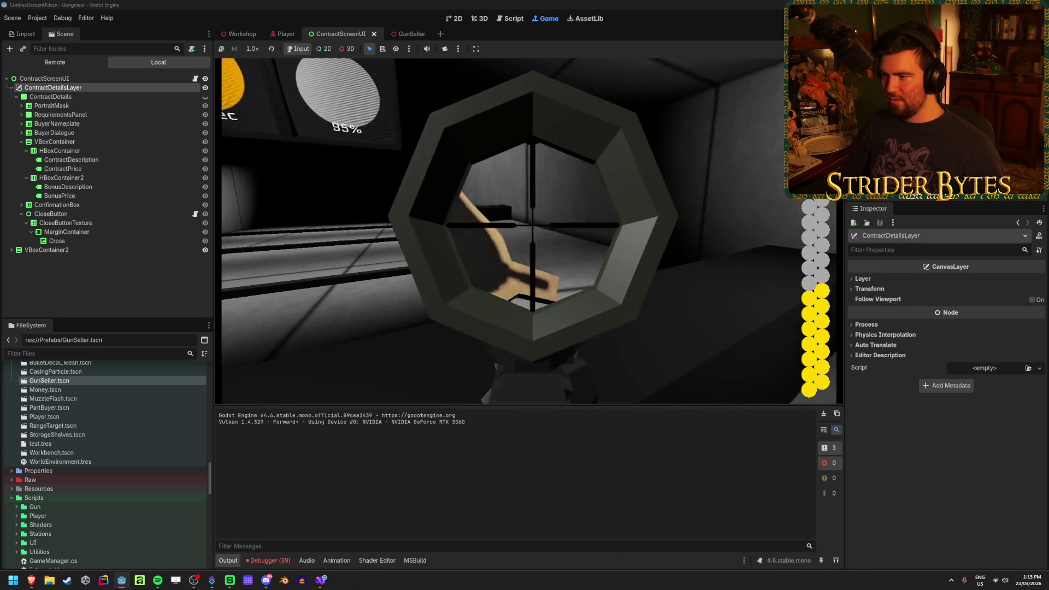
click(515, 231)
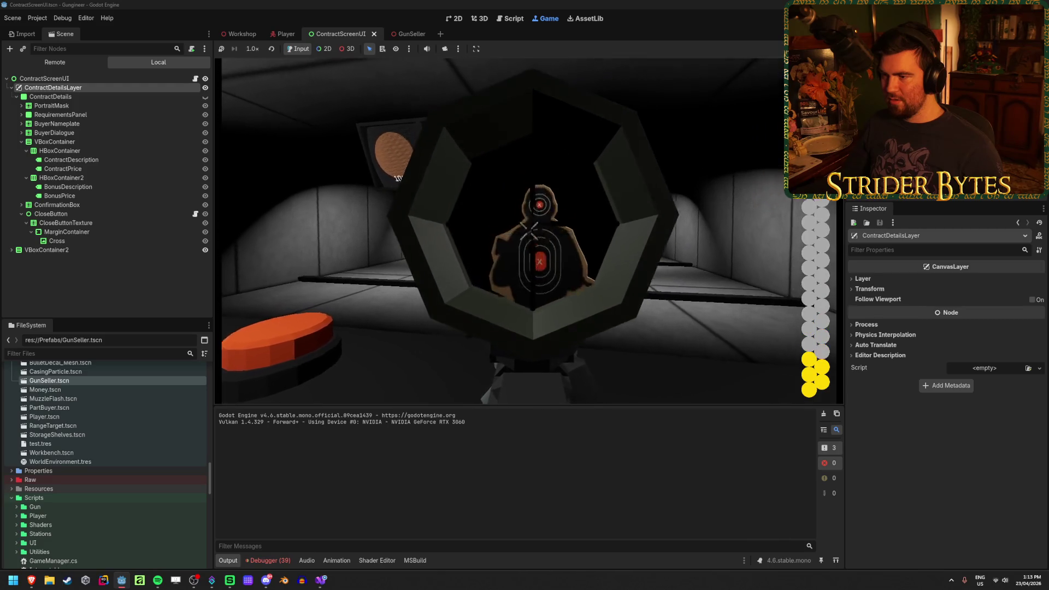
key(f)
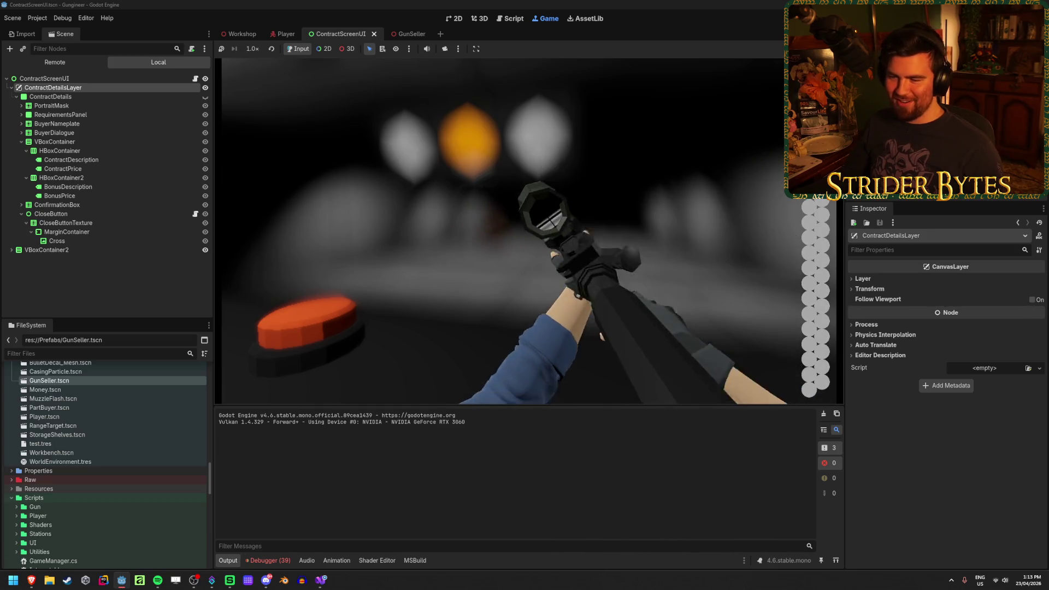
Step: Keep scoping and shooting the downrange targets through two more magazines, reloading each time
right_click(528, 231)
click(528, 231)
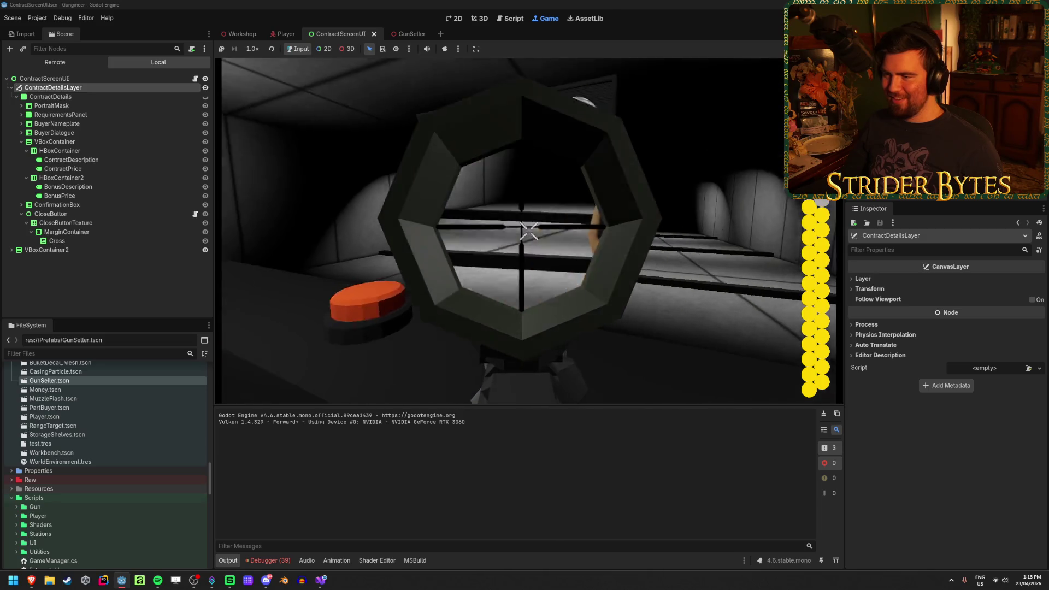
click(529, 231)
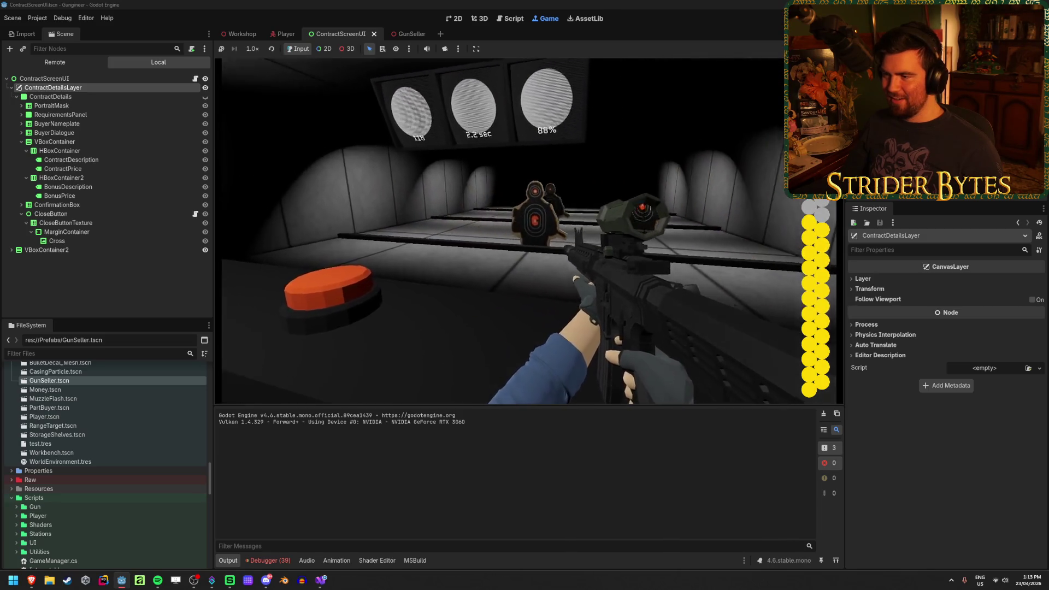
click(529, 231)
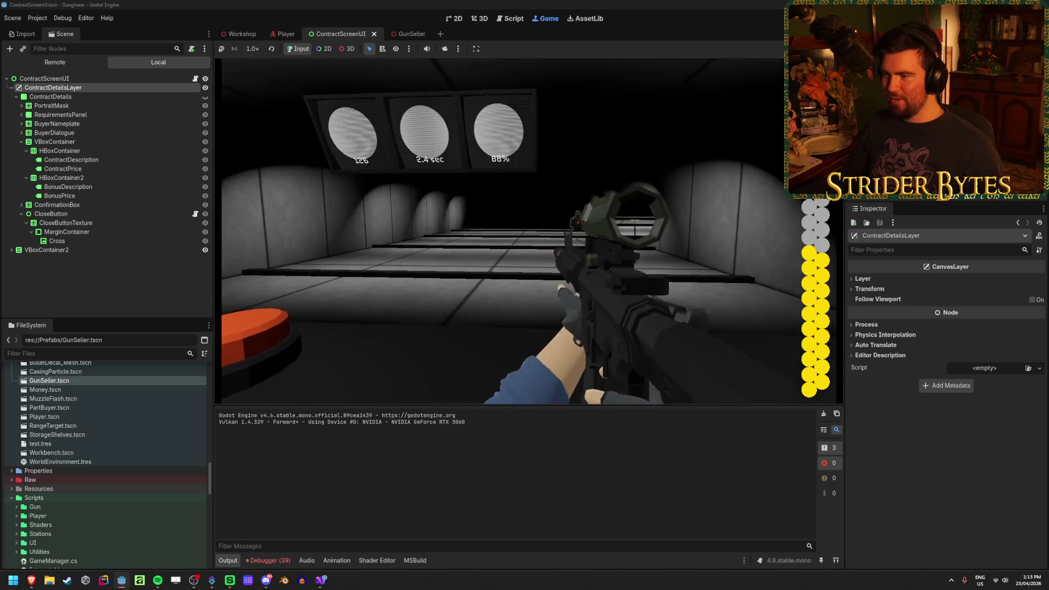
click(528, 231)
right_click(529, 231)
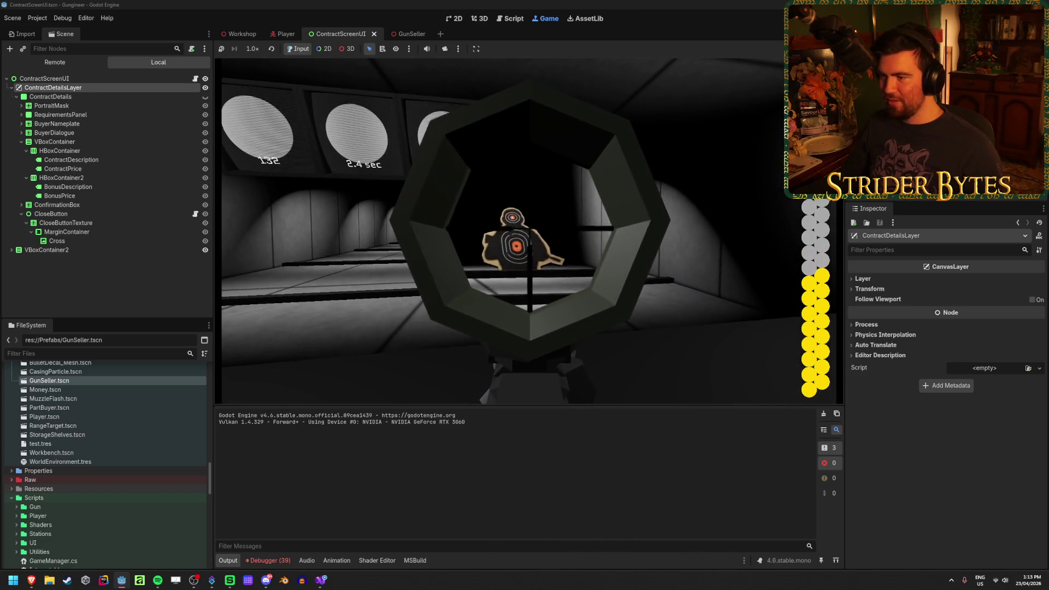
click(529, 231)
right_click(529, 231)
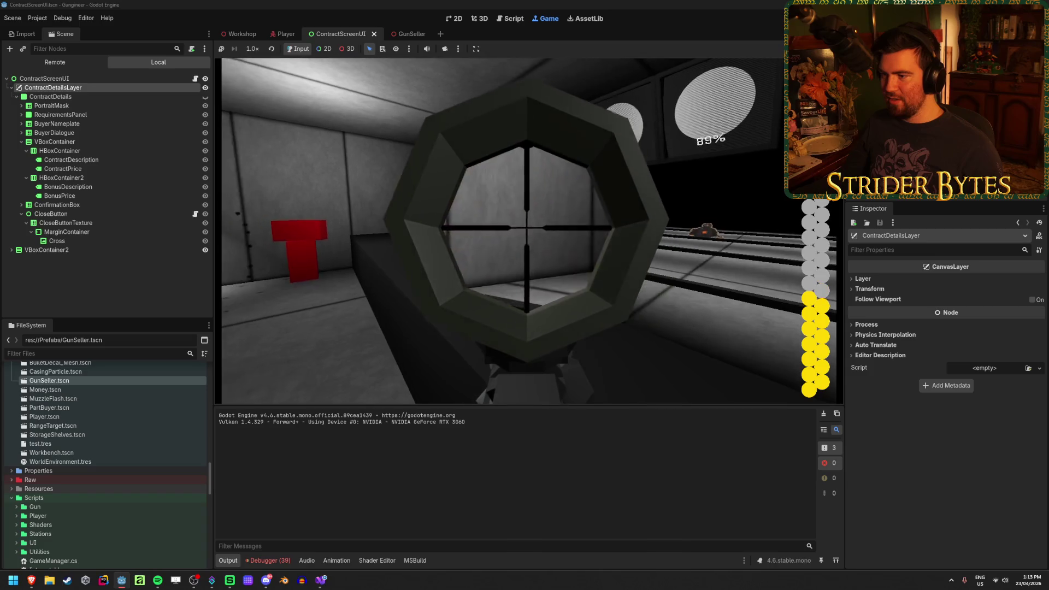
right_click(528, 231)
click(529, 231)
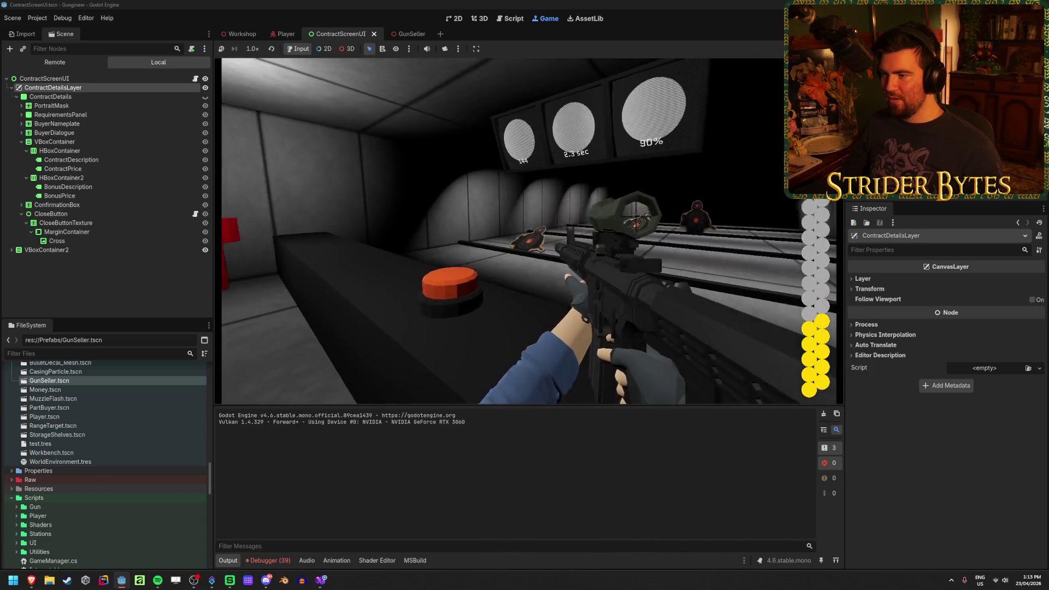
right_click(529, 231)
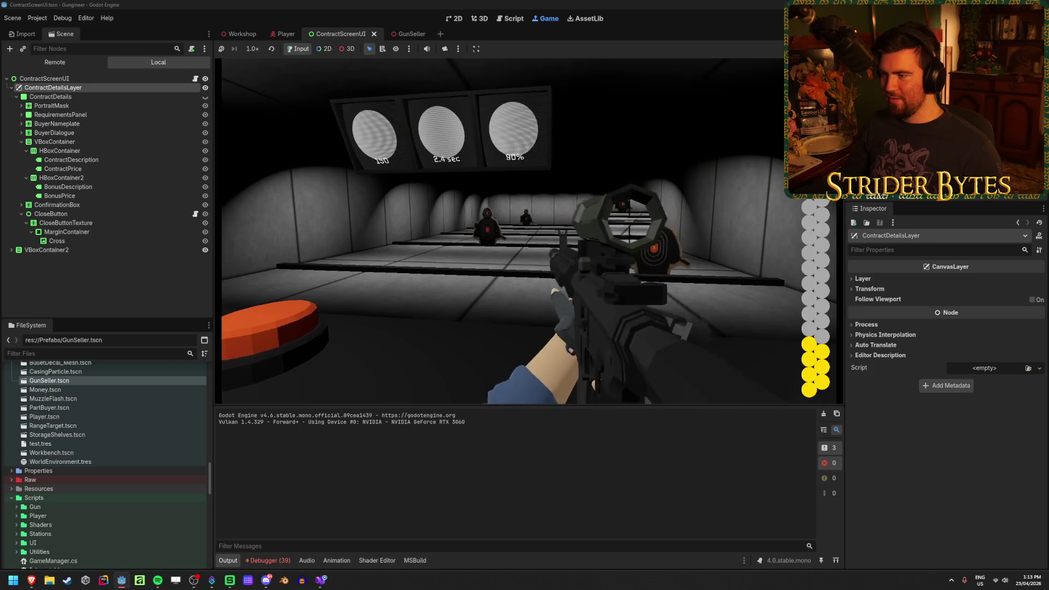
right_click(529, 231)
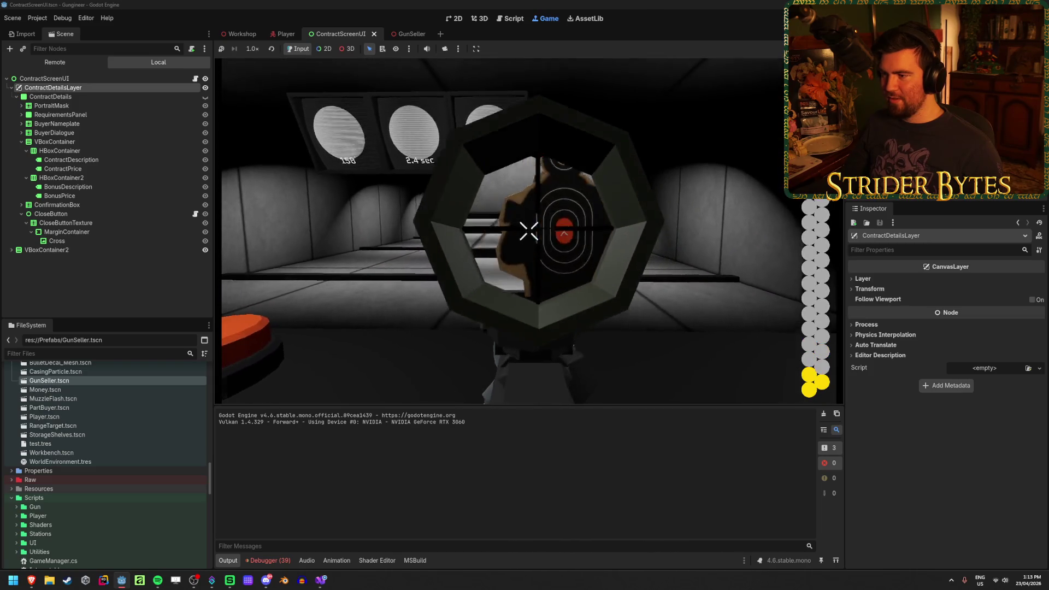
right_click(528, 231)
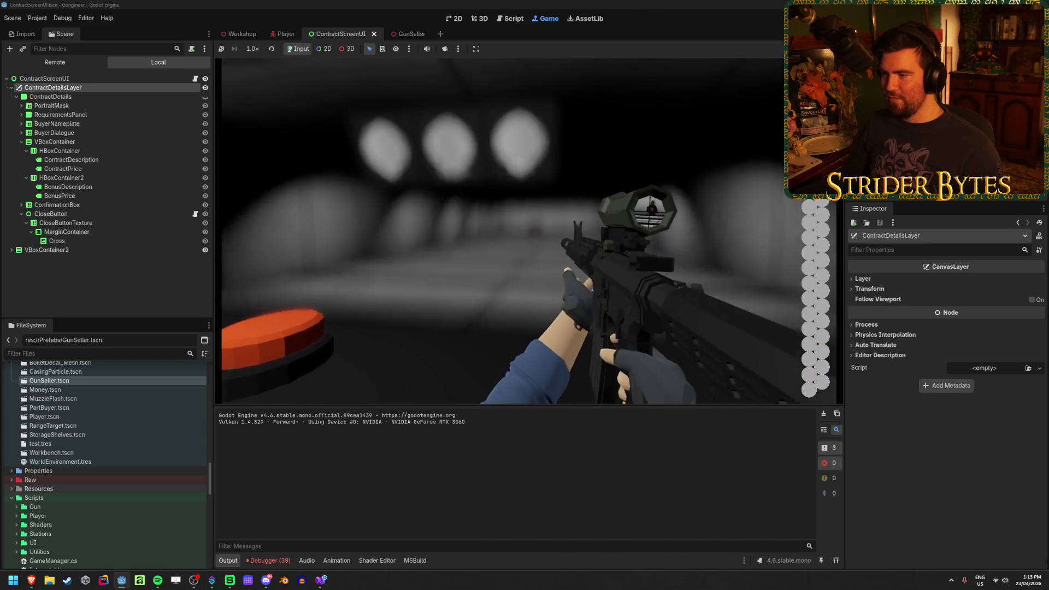
key(r)
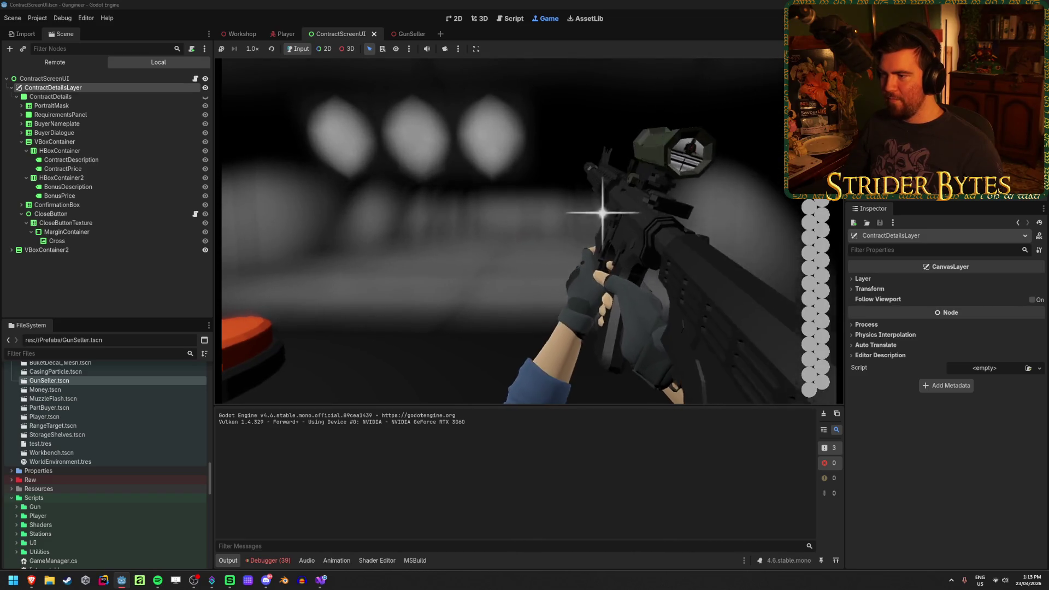
right_click(528, 231)
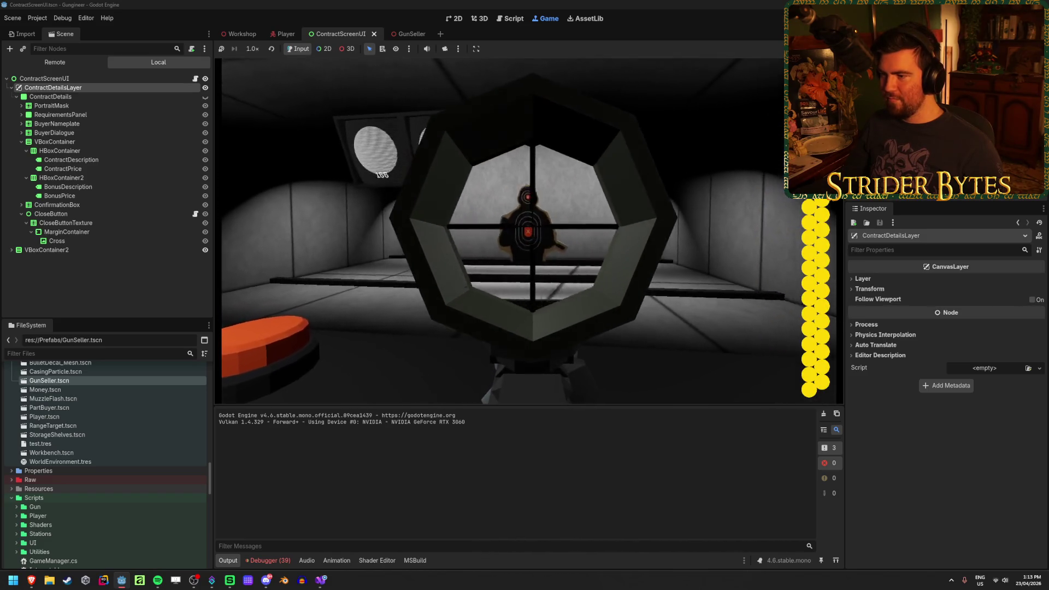
click(529, 231)
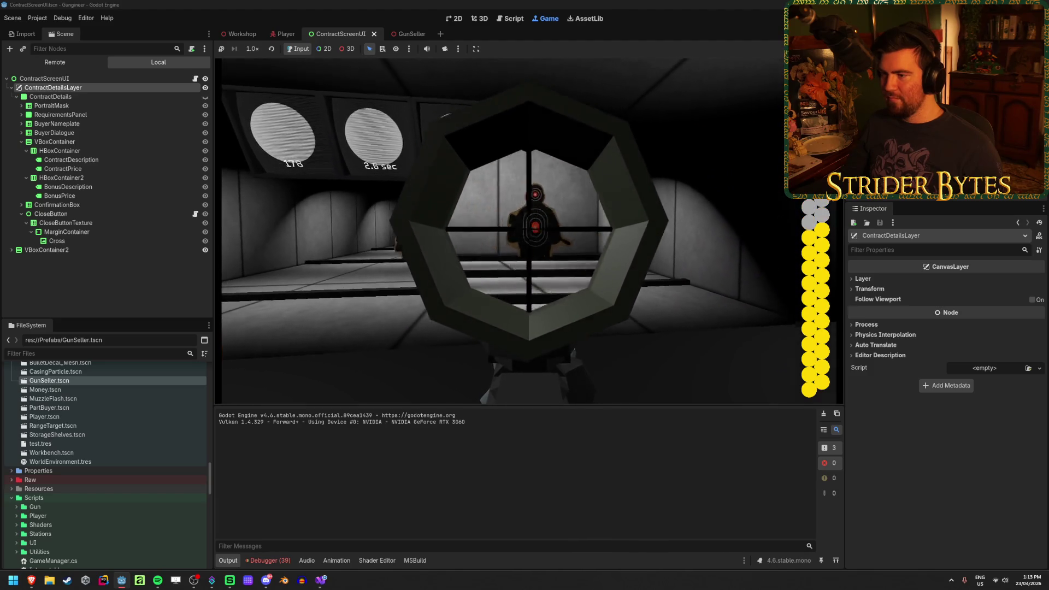
click(529, 231)
click(529, 231)
click(529, 231)
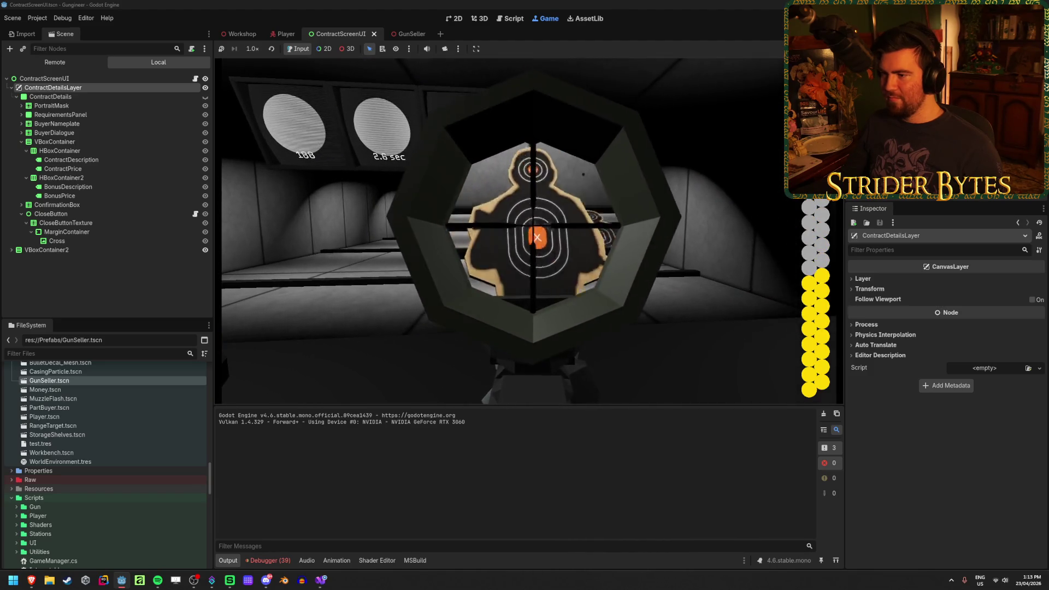
click(529, 228)
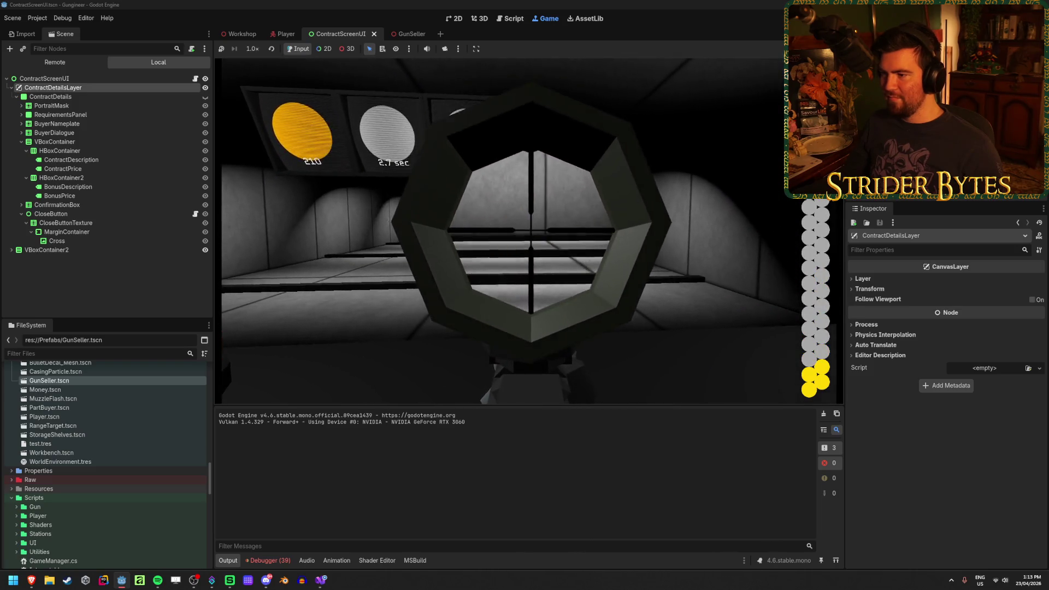
key(r)
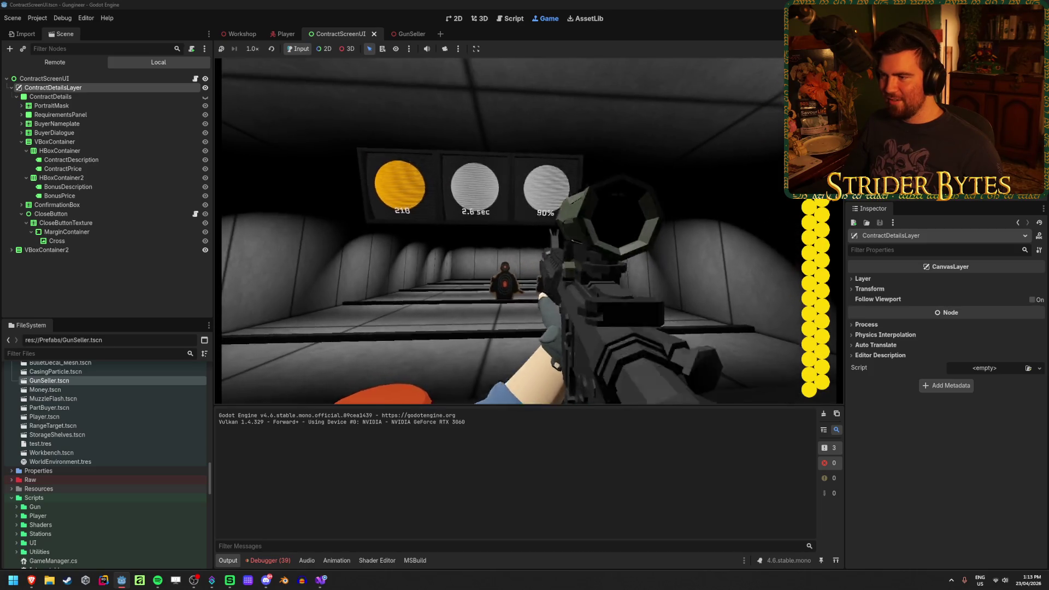
Step: Finish shooting the remaining targets through the scope, then stop the game with F8
right_click(514, 229)
right_click(514, 229)
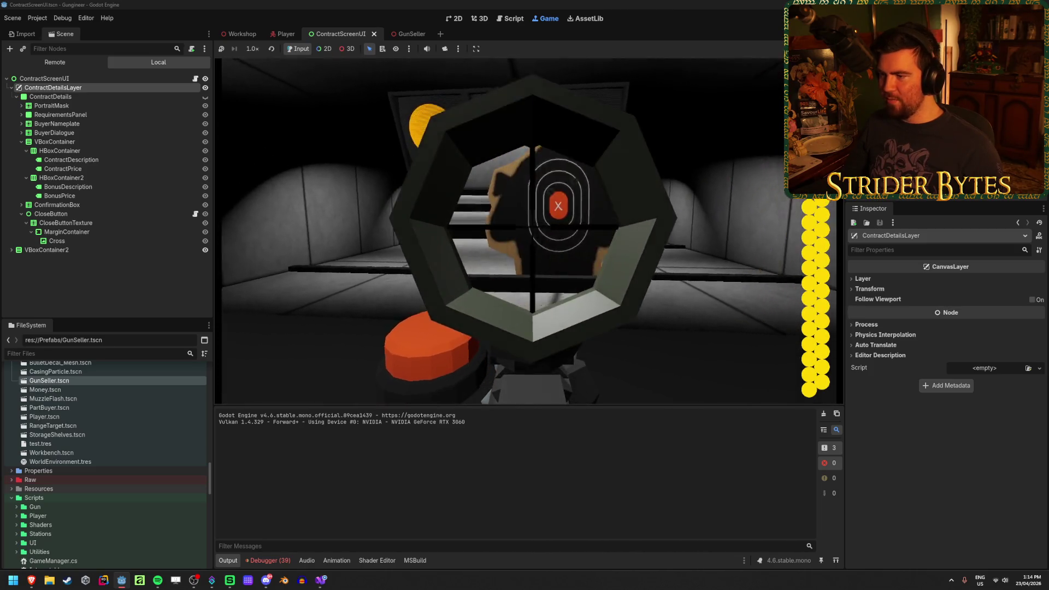
right_click(513, 230)
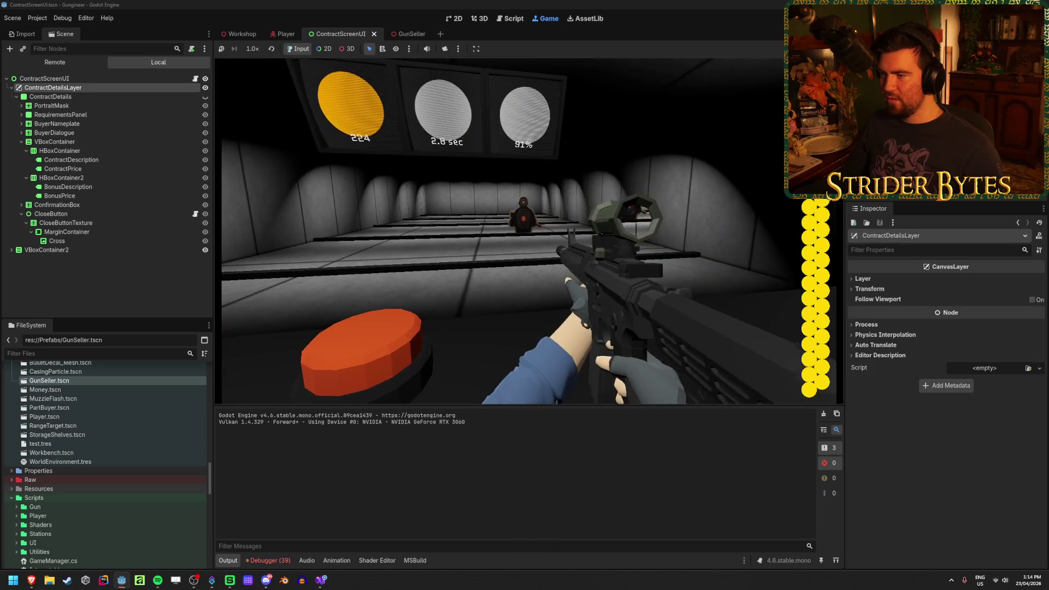
right_click(514, 230)
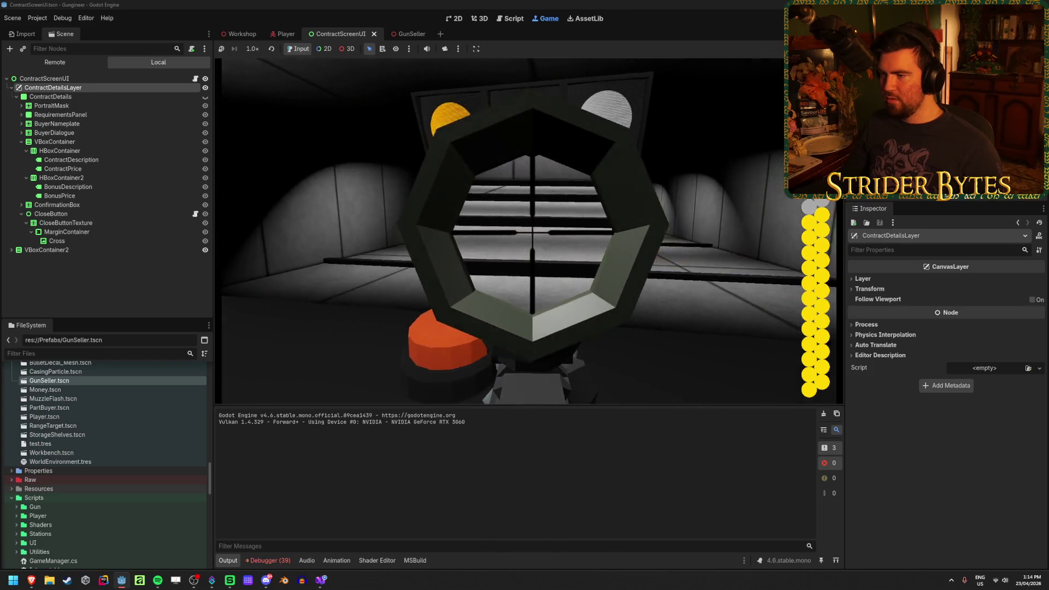
click(528, 231)
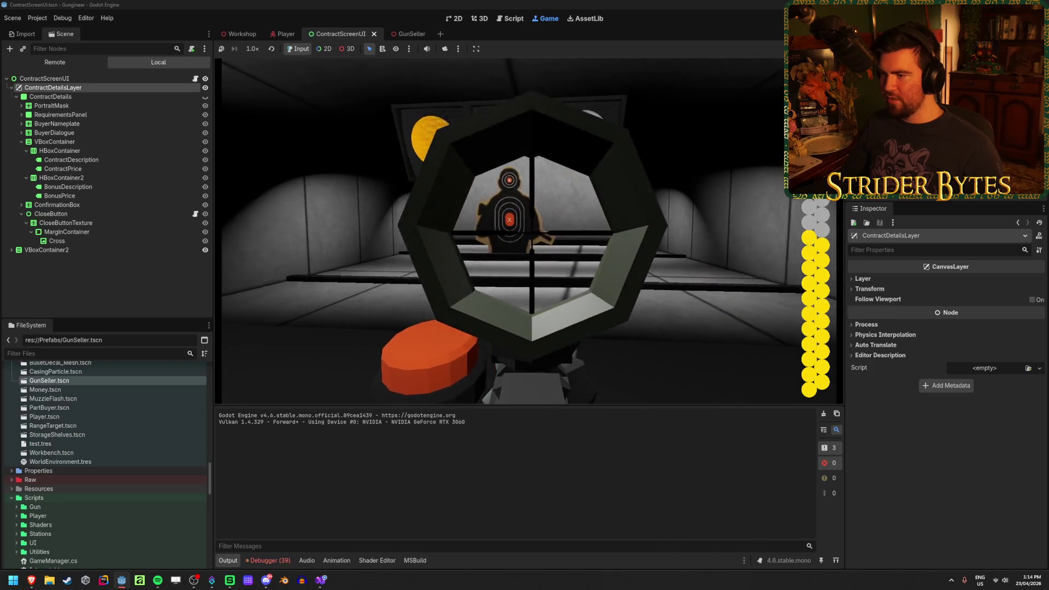
right_click(524, 230)
right_click(524, 229)
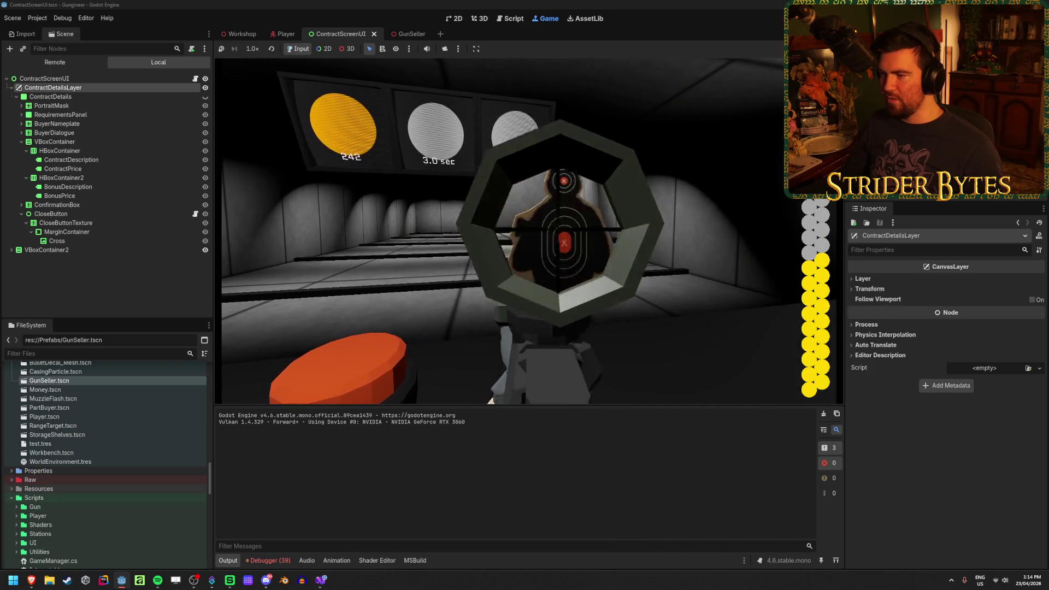
click(528, 230)
click(527, 229)
click(527, 229)
click(528, 229)
click(528, 230)
click(527, 229)
right_click(529, 231)
right_click(529, 231)
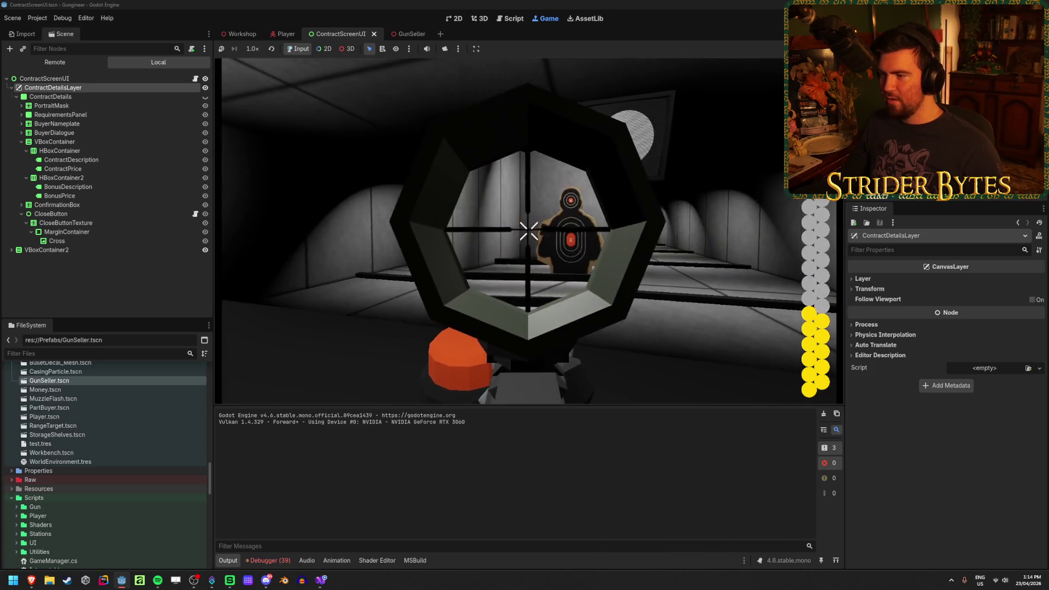
click(528, 231)
click(529, 231)
click(529, 231)
click(529, 231)
click(529, 231)
right_click(528, 231)
right_click(529, 231)
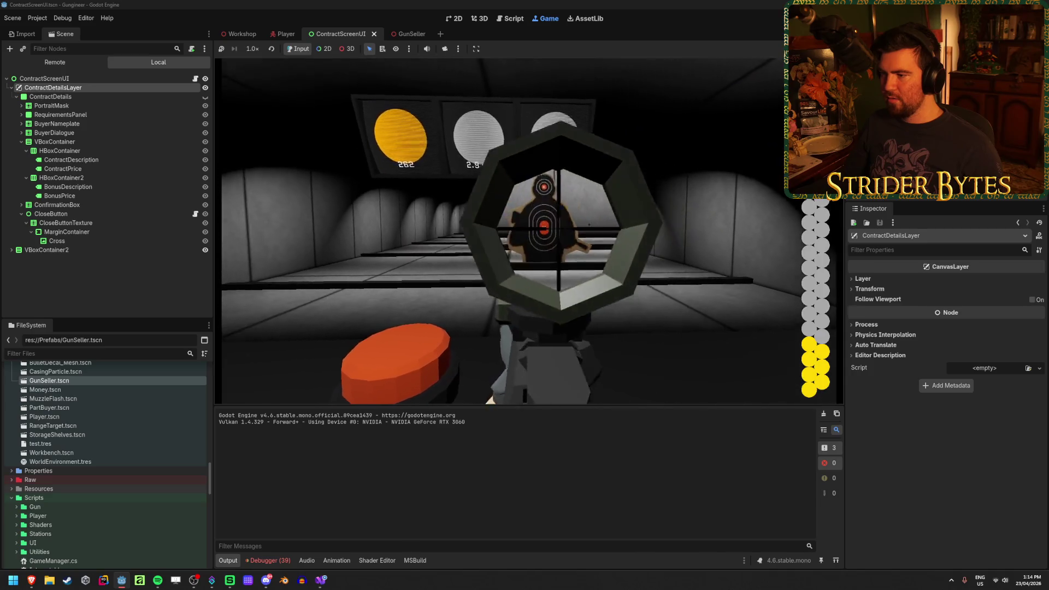
click(529, 231)
click(529, 231)
click(528, 231)
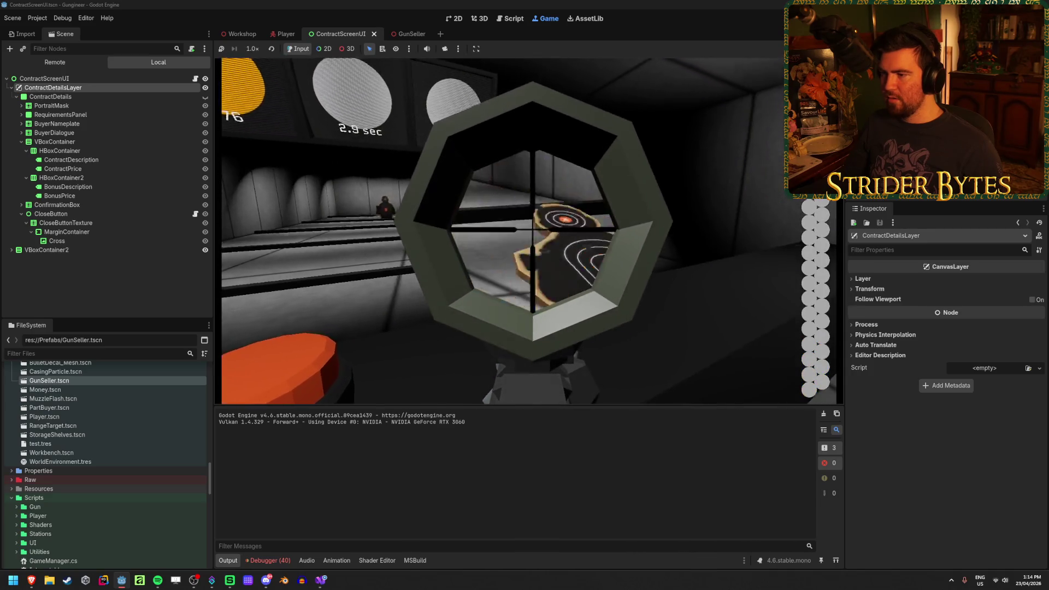
click(529, 231)
click(529, 231)
right_click(529, 232)
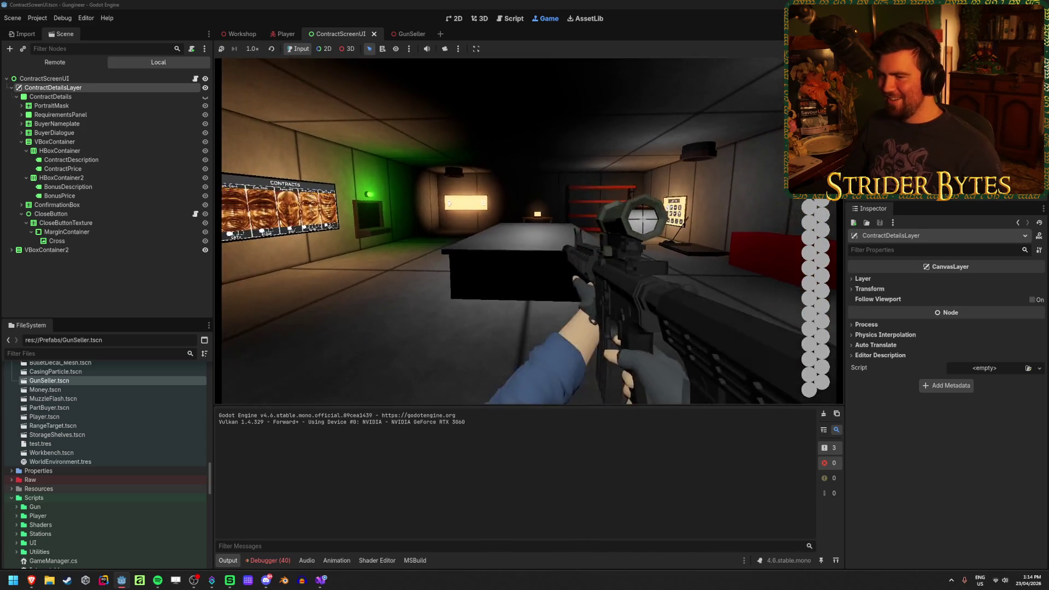
key(F8)
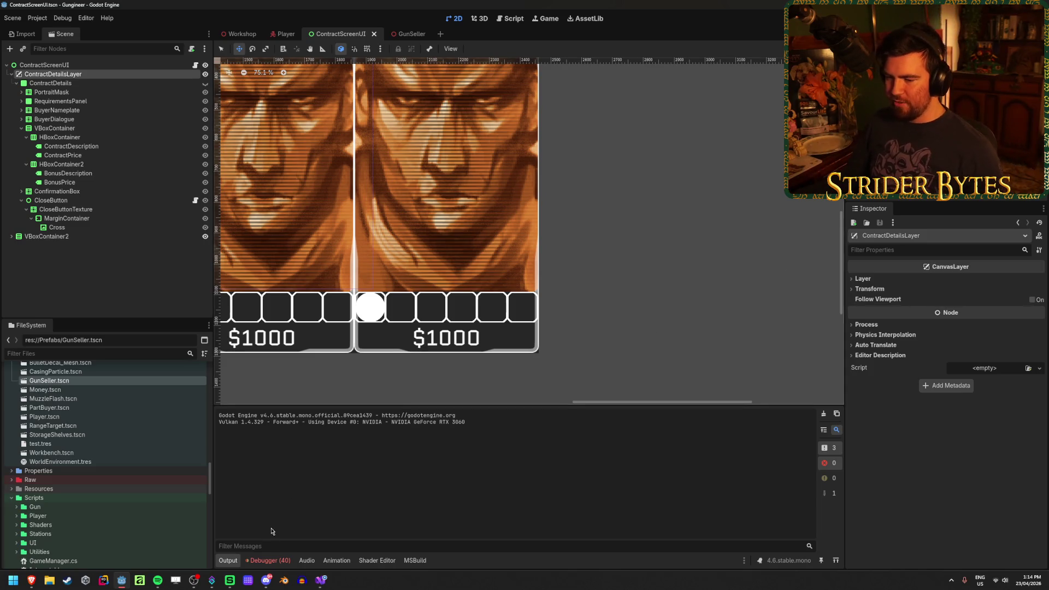
Step: Review the debugger error list and clear it
click(270, 560)
scroll(374, 503, down, 10)
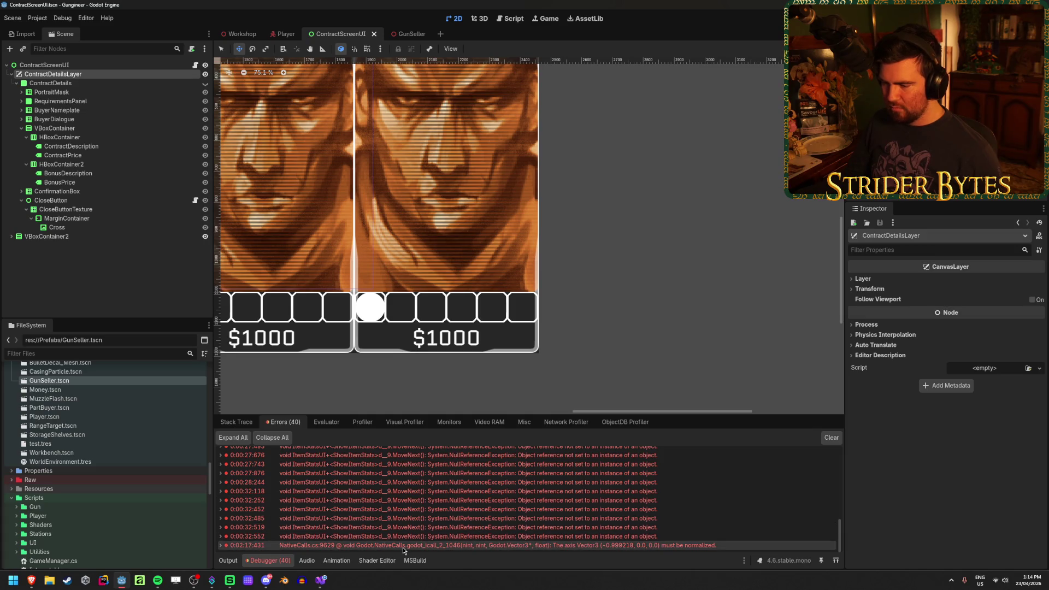
click(832, 439)
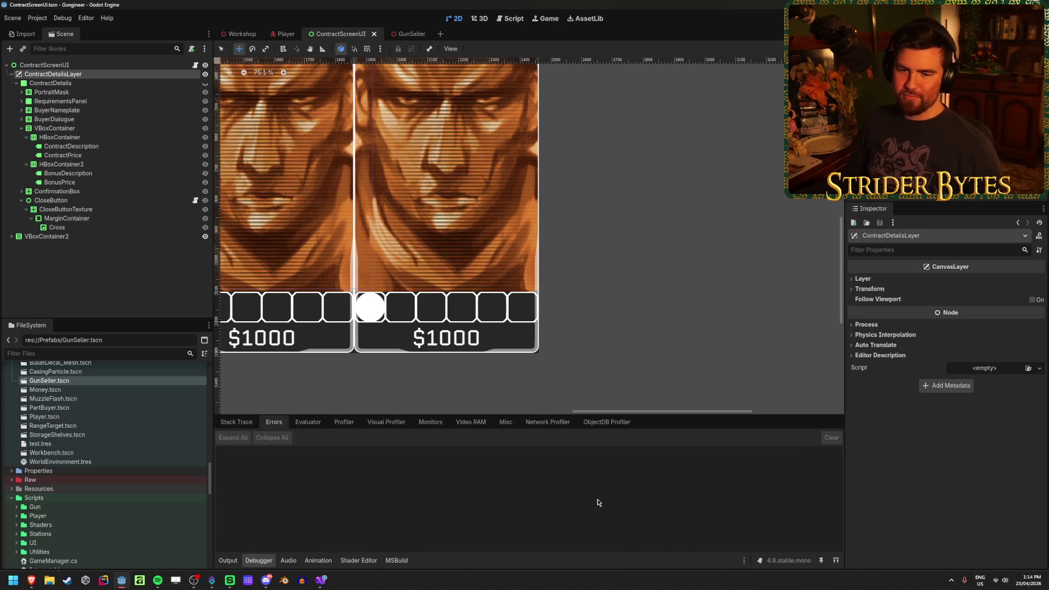
scroll(474, 253, down, 7)
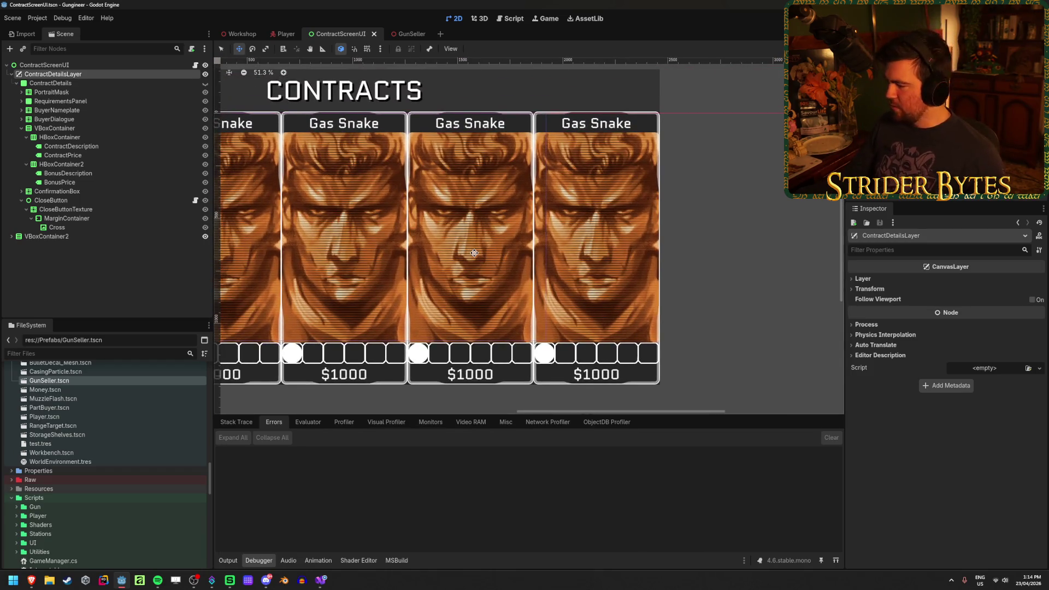
scroll(474, 253, left, 5)
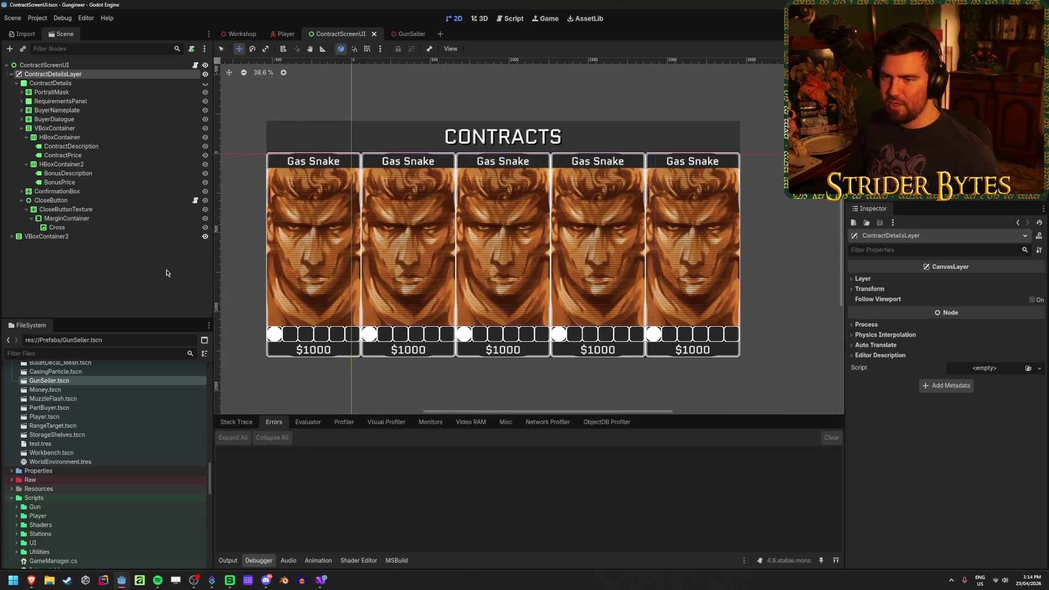
Step: Make the ContractDetails panel visible again and save the ContractScreenUI scene
click(160, 269)
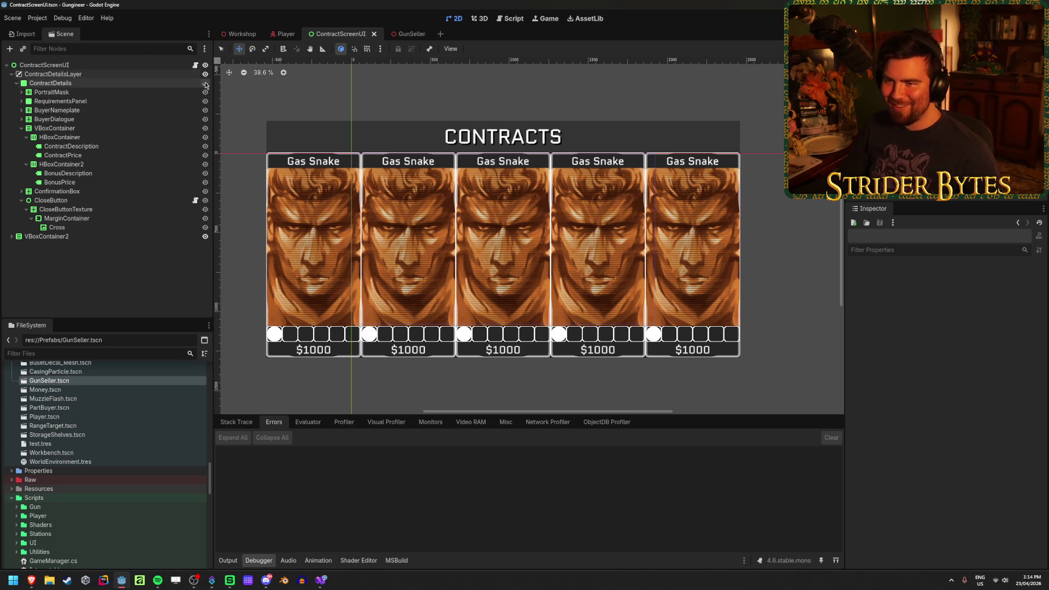
click(206, 84)
key(ctrl+s)
scroll(707, 285, up, 3)
drag(707, 285, 557, 242)
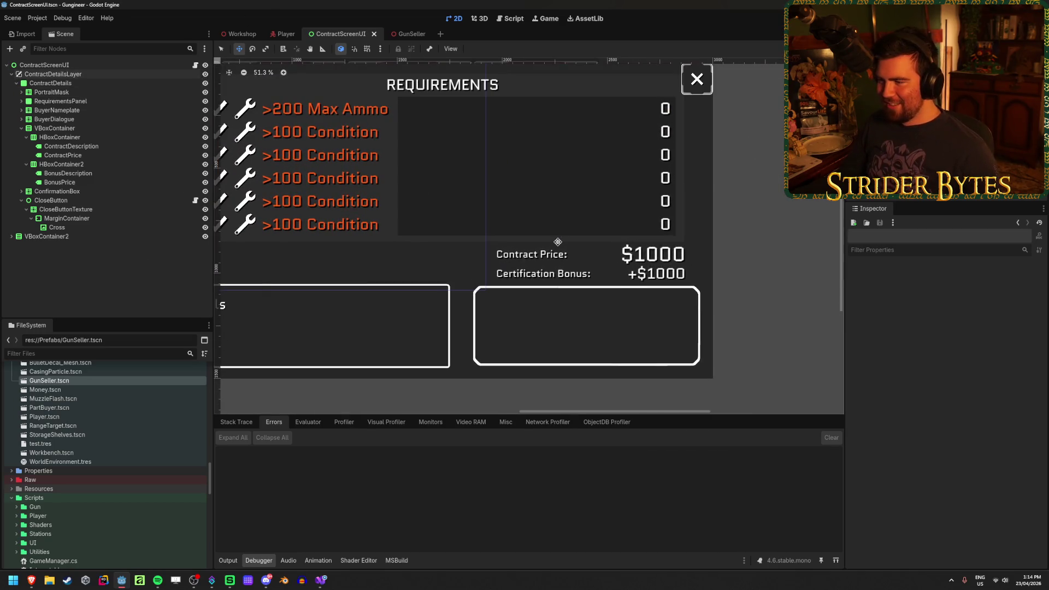
scroll(645, 267, up, 1)
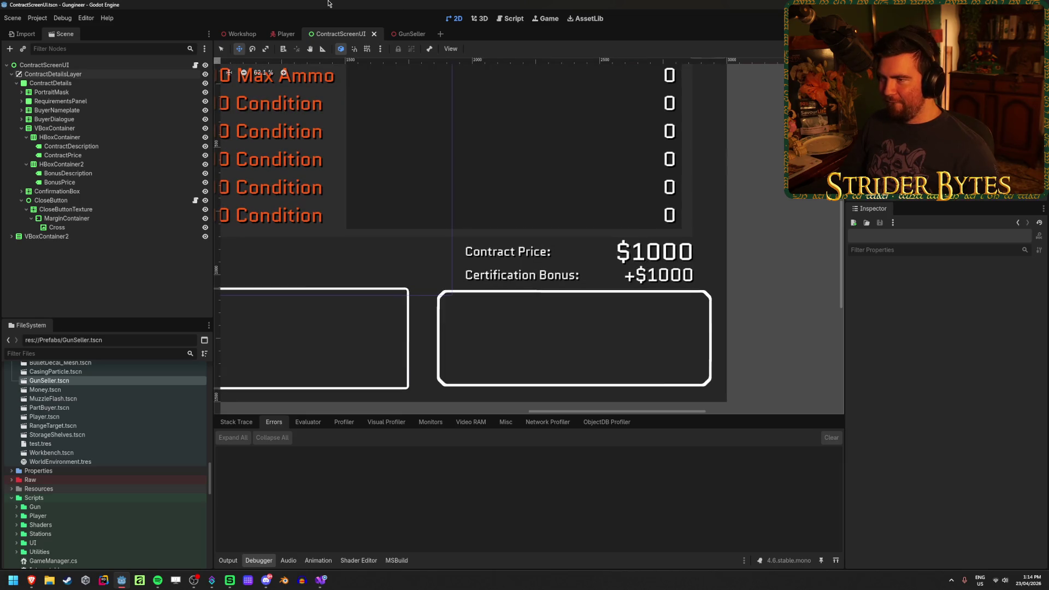
Step: Review GunSeller.cs in Visual Studio, then return to Godot's FileSystem dock
click(321, 580)
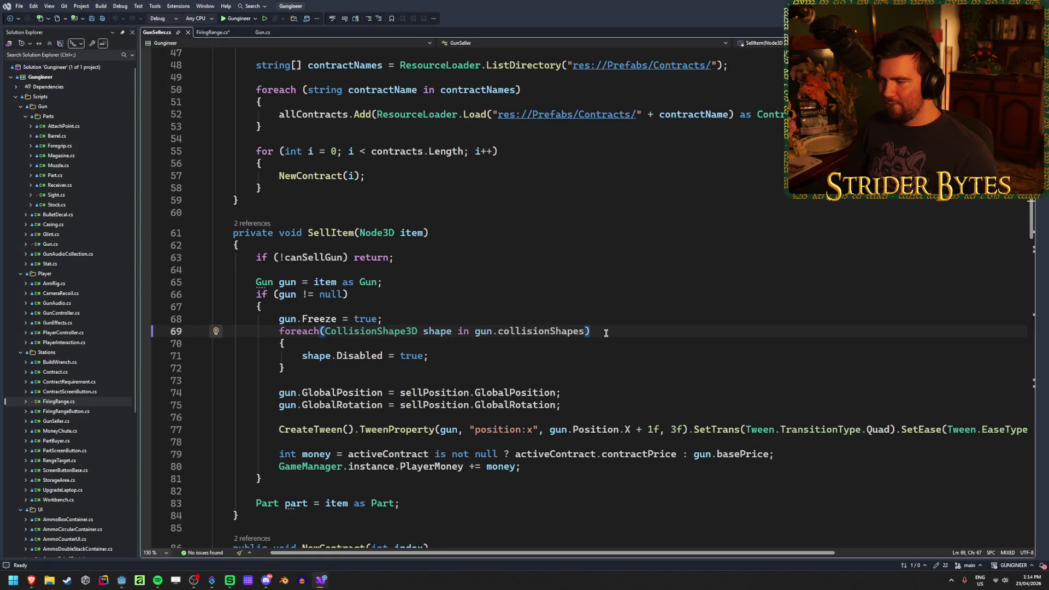
scroll(606, 333, up, 15)
scroll(90, 415, down, 3)
click(60, 265)
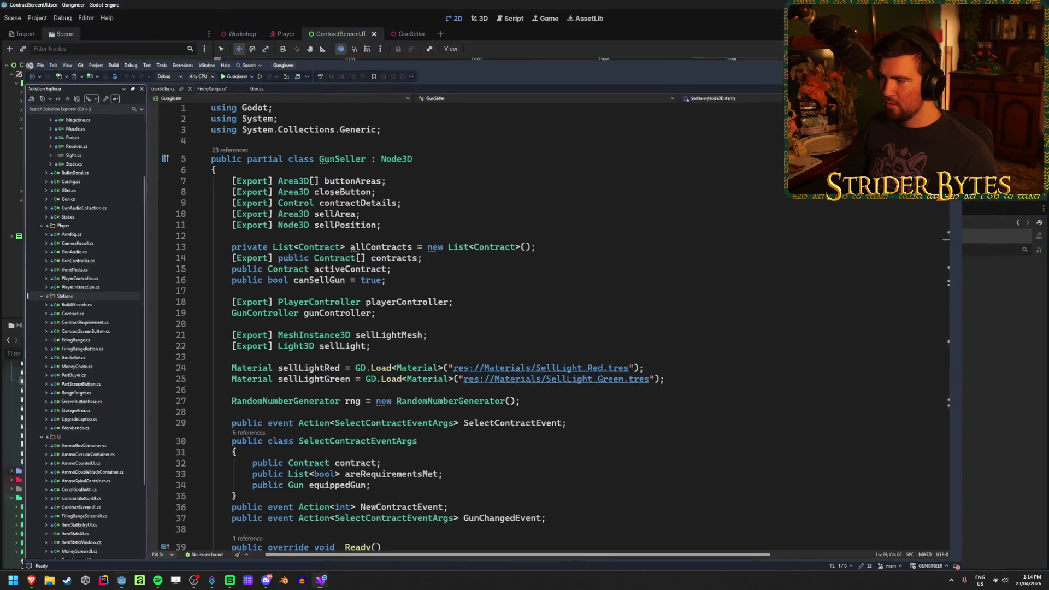
click(122, 580)
scroll(82, 465, up, 3)
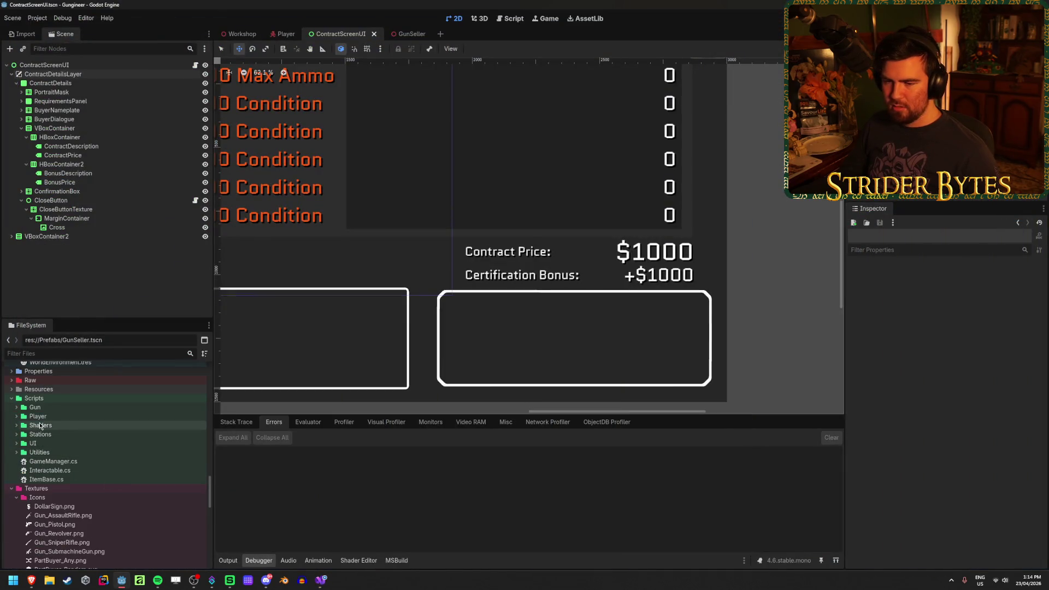
Step: Create SellLight.cs from the Stations folder's Create New > Script, inheriting MeshInstance3D
click(15, 435)
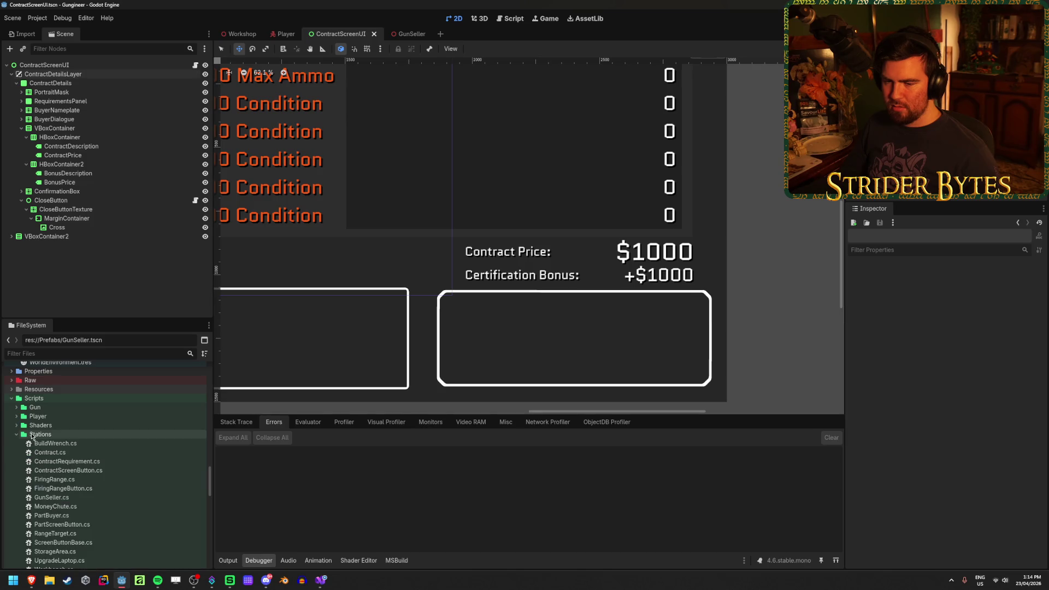
right_click(31, 435)
mouse_move(64, 425)
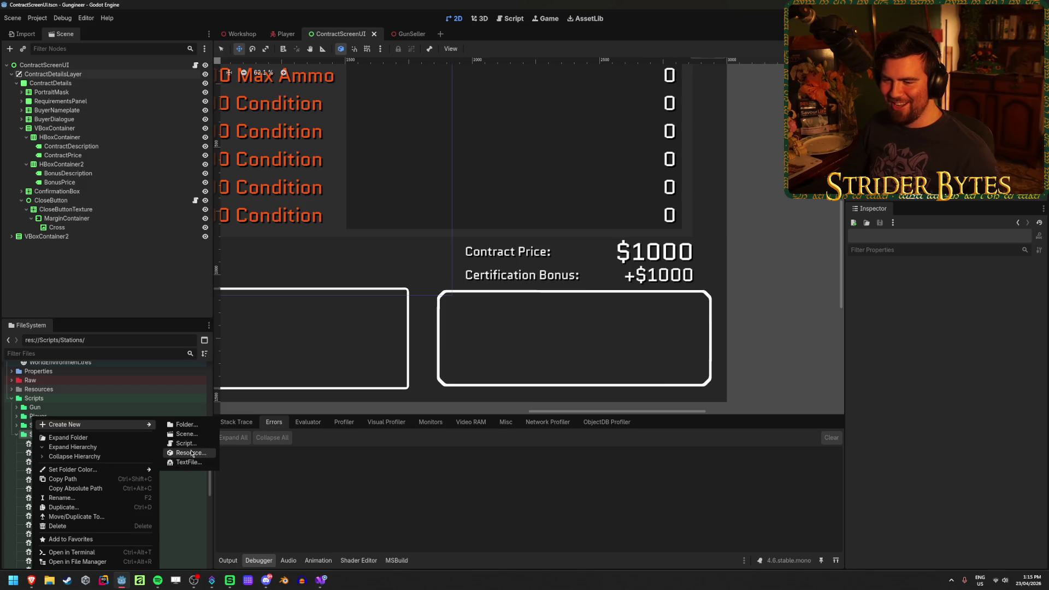
click(188, 444)
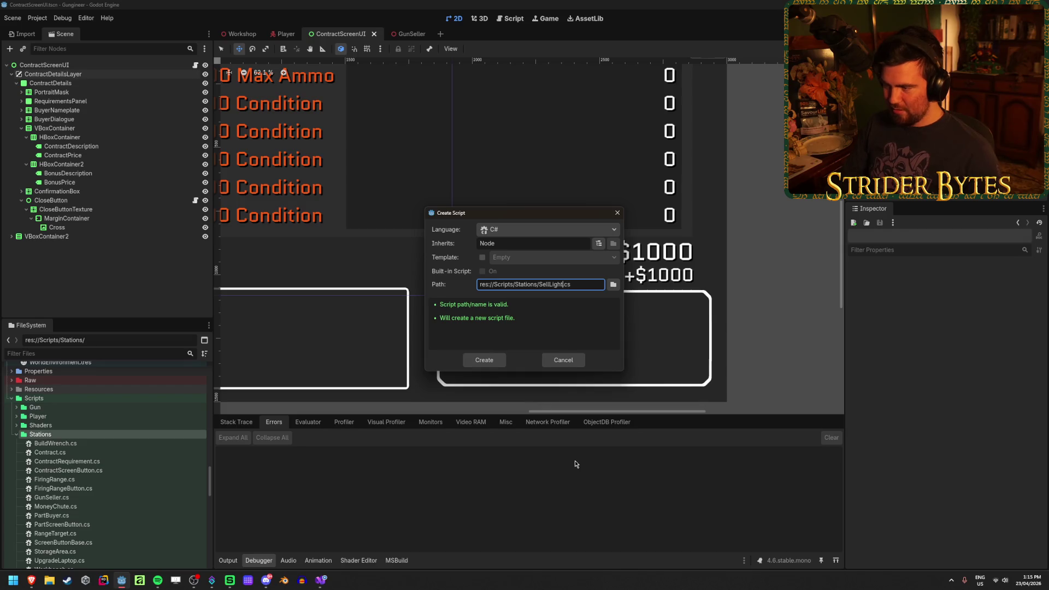
click(509, 240)
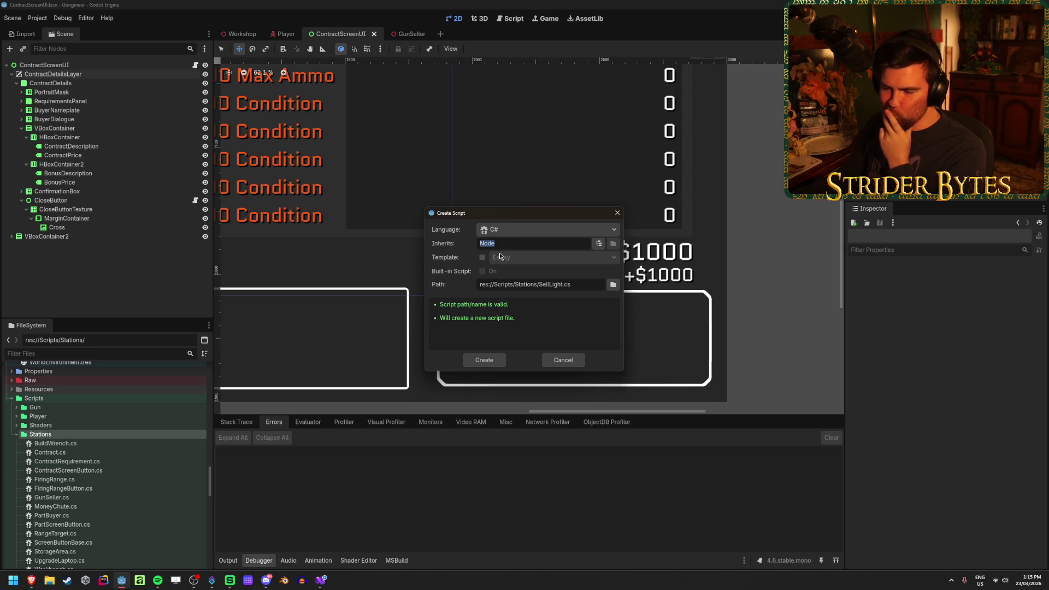
text(MeshI)
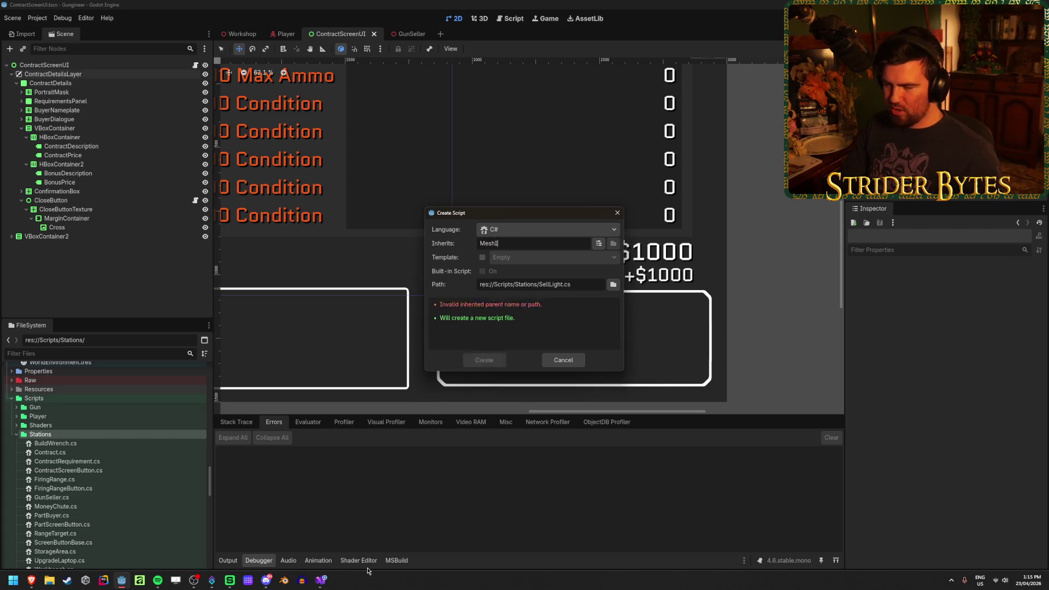
text(nstance3D)
click(484, 360)
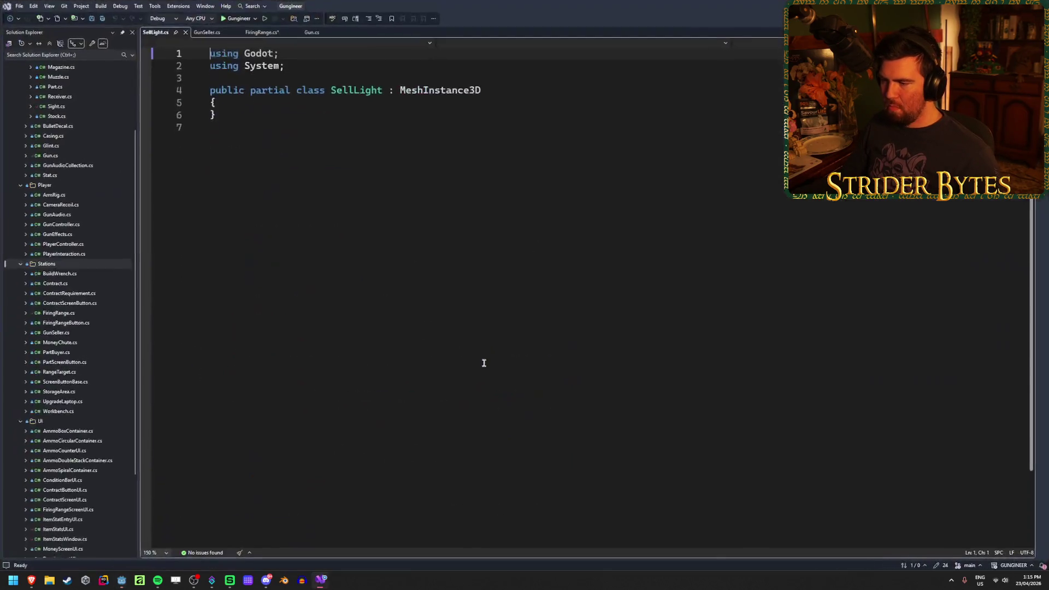
Step: Add a blank line in SellLight and a comma after Bronze in FiringRange.cs's MedalValue enum
click(492, 112)
key(Return)
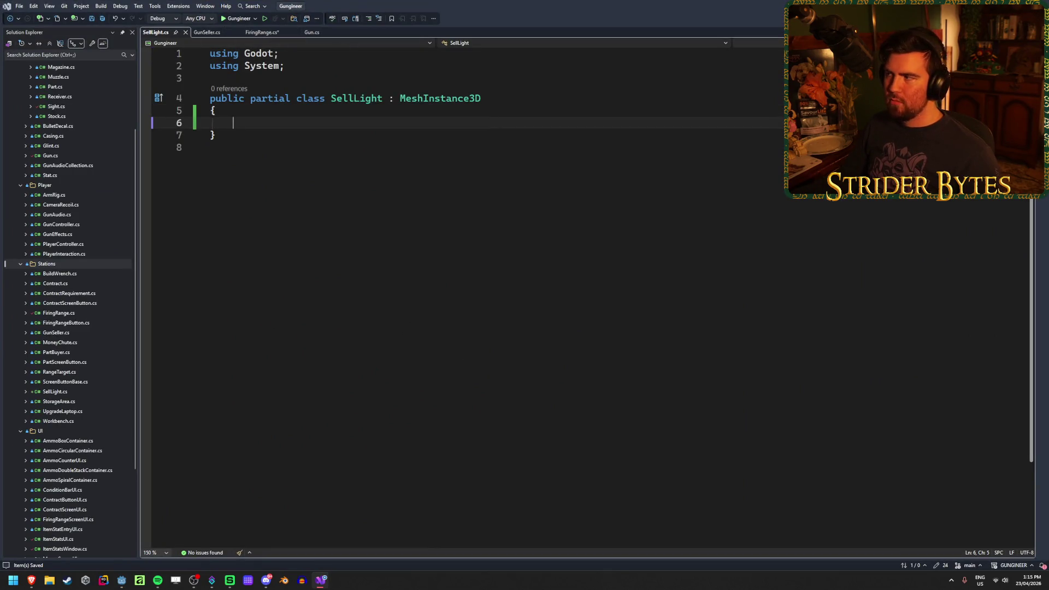
click(276, 33)
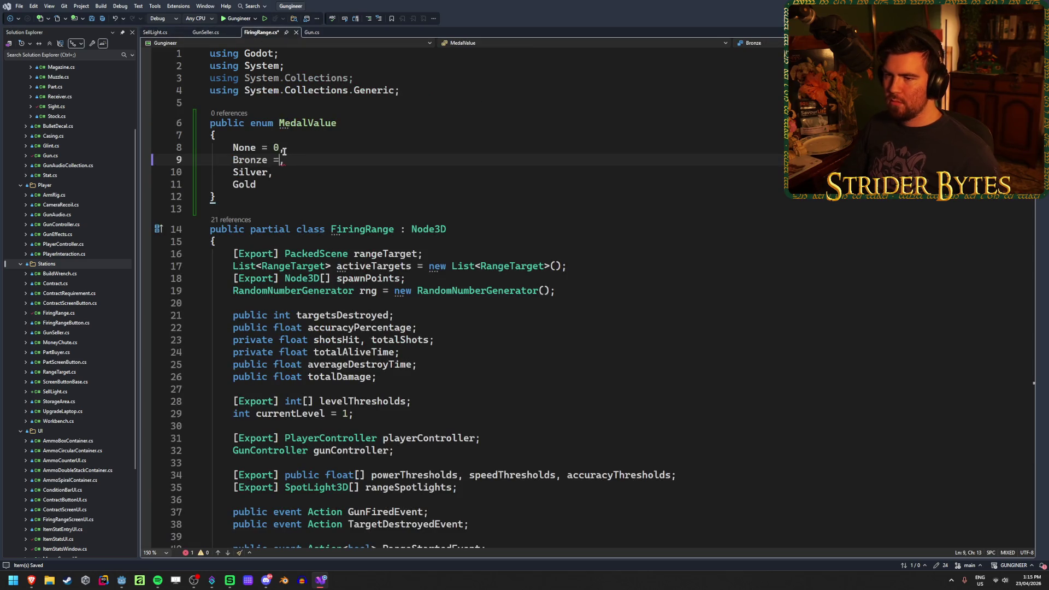
text(,)
key(Down)
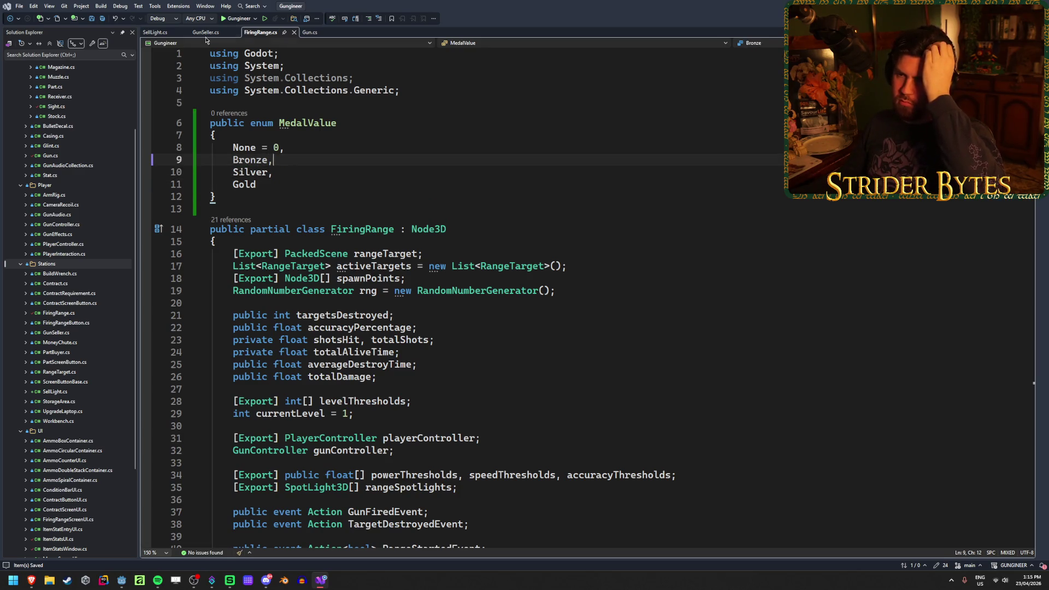
click(152, 34)
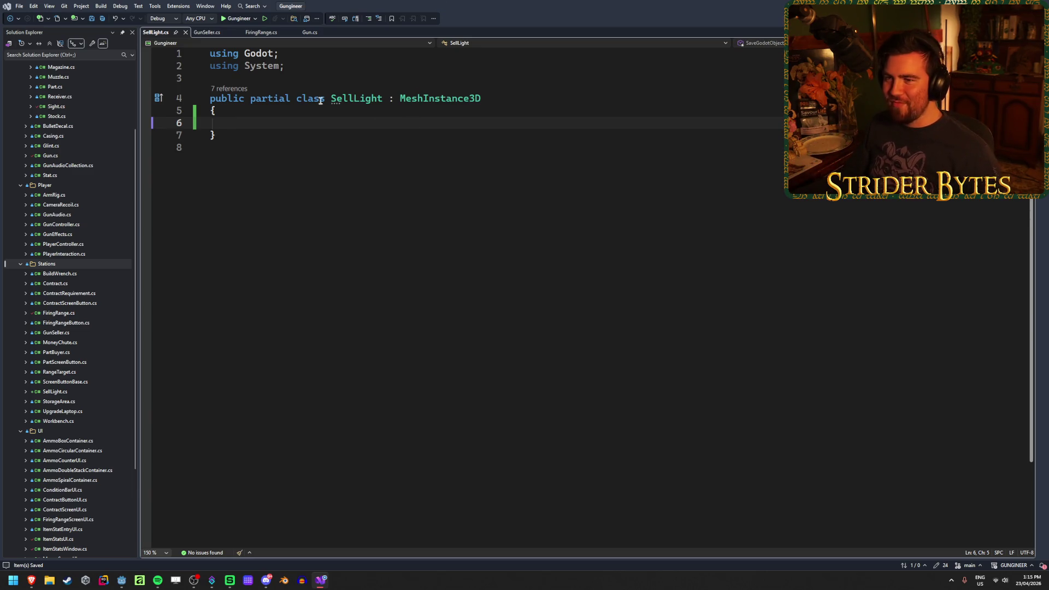
Step: Review FiringRange.cs's currentLevel, GunFired and shotsHit lines, then close the file
click(209, 33)
click(162, 33)
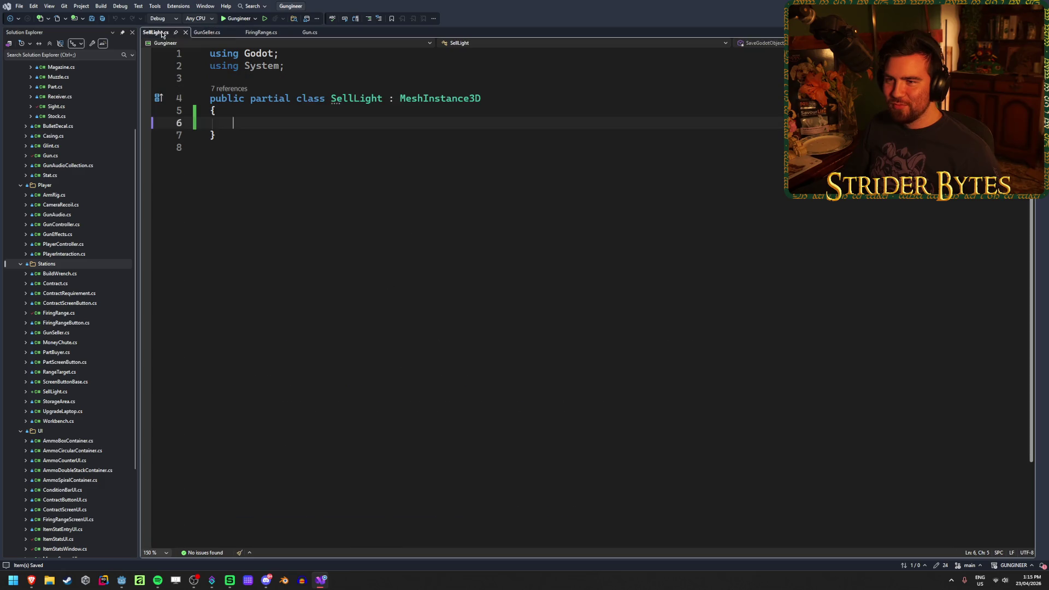
click(250, 33)
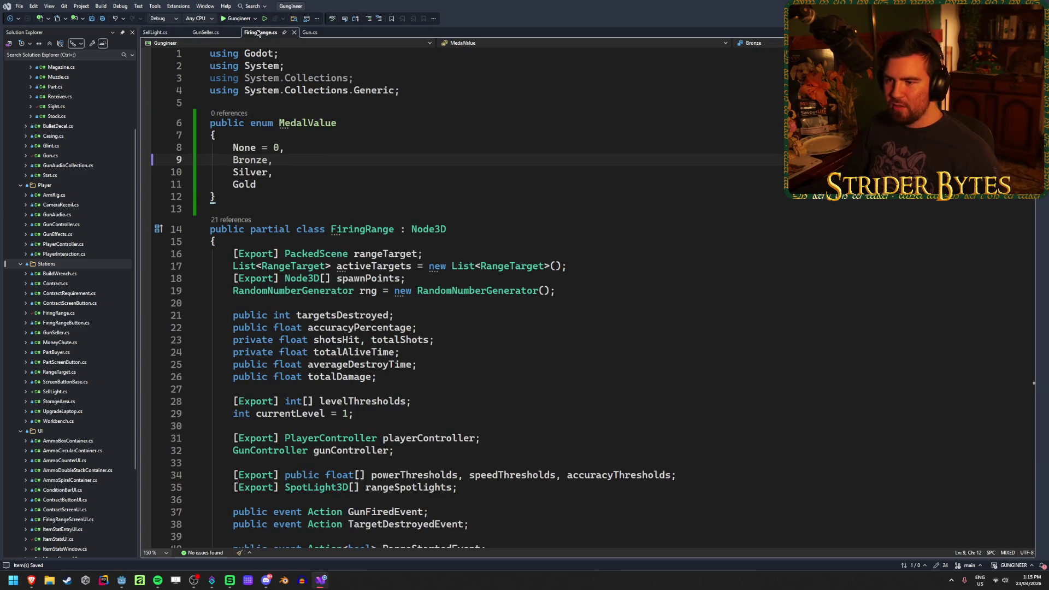
scroll(251, 135, down, 3)
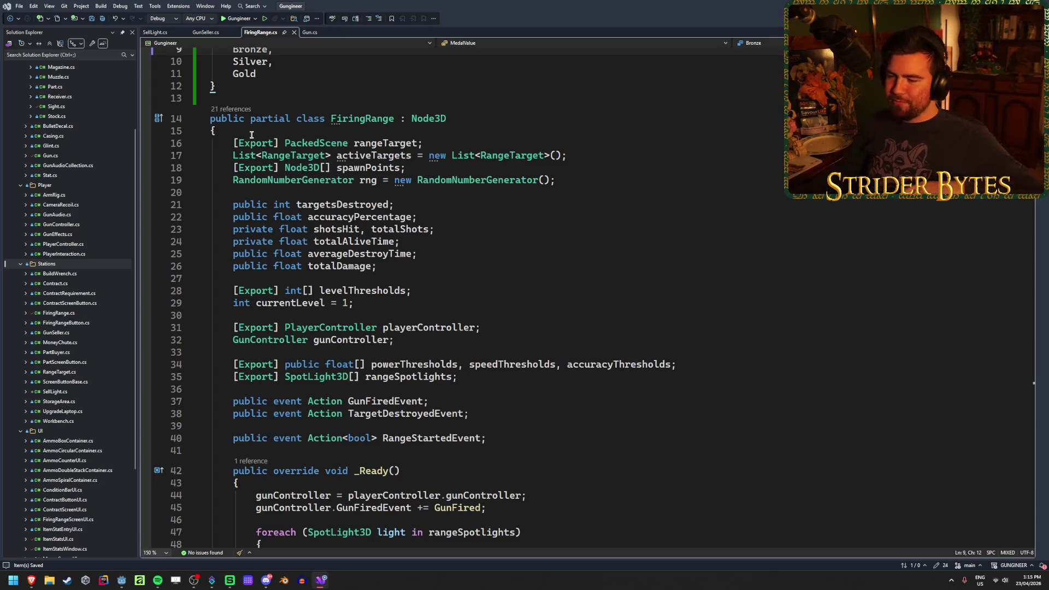
click(445, 302)
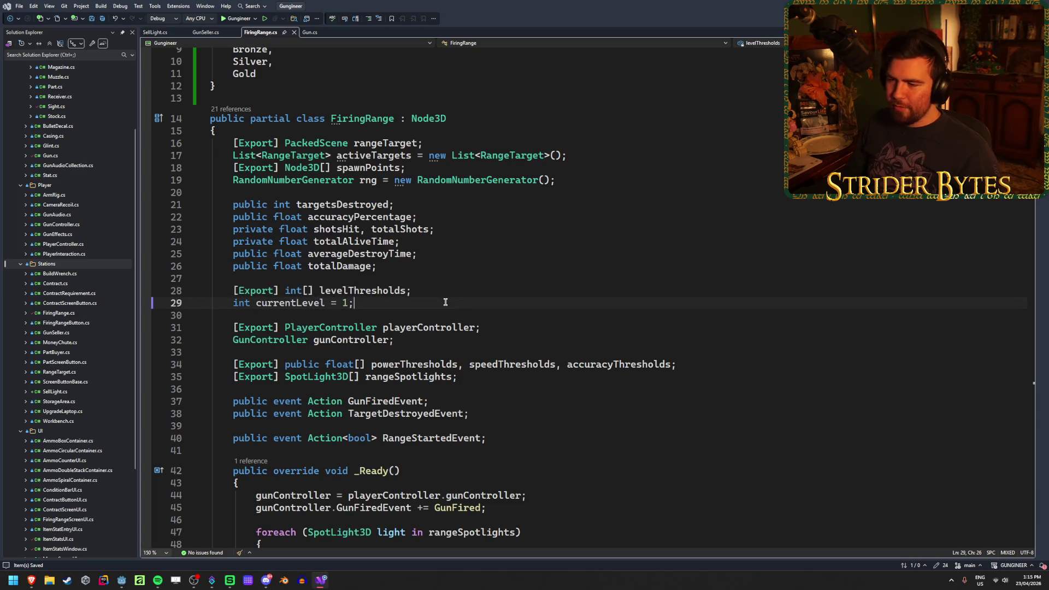
scroll(445, 302, down, 20)
scroll(446, 300, down, 1)
scroll(447, 301, up, 2)
scroll(446, 300, down, 3)
scroll(446, 301, up, 2)
scroll(446, 300, down, 2)
click(464, 313)
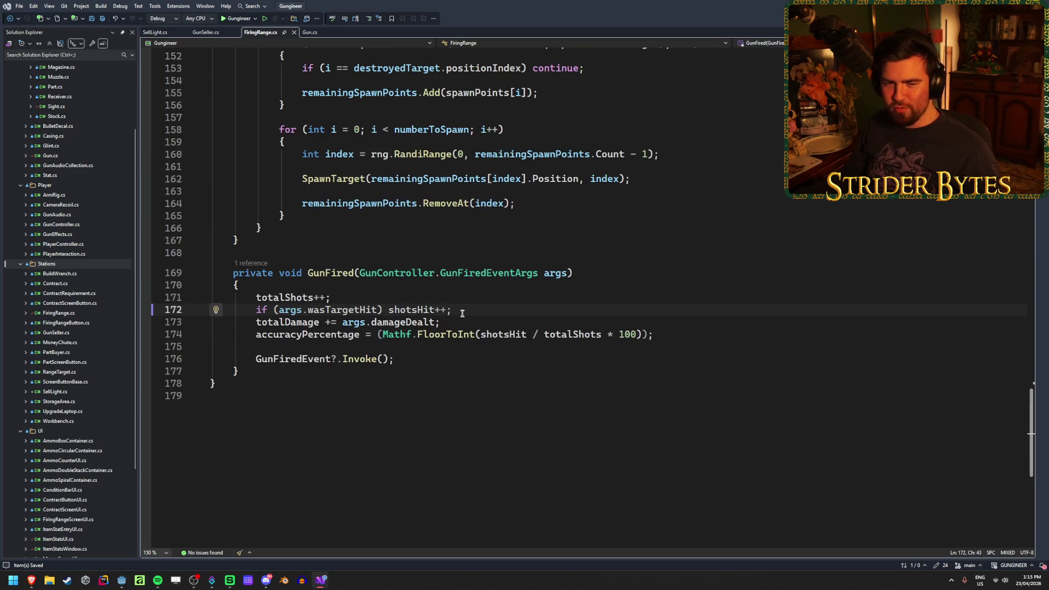
scroll(461, 313, up, 1)
click(587, 311)
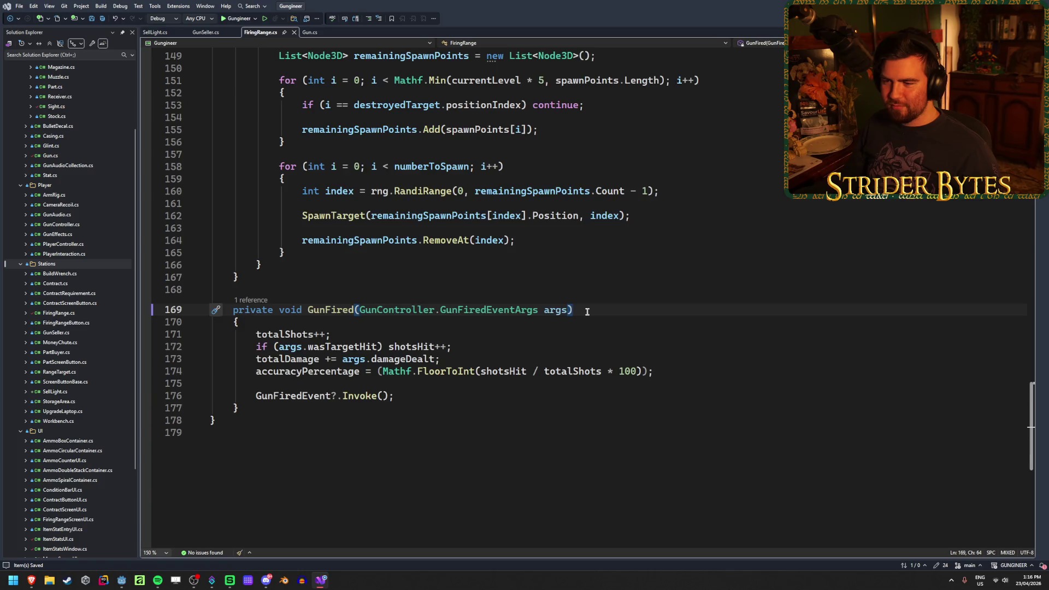
scroll(587, 312, up, 6)
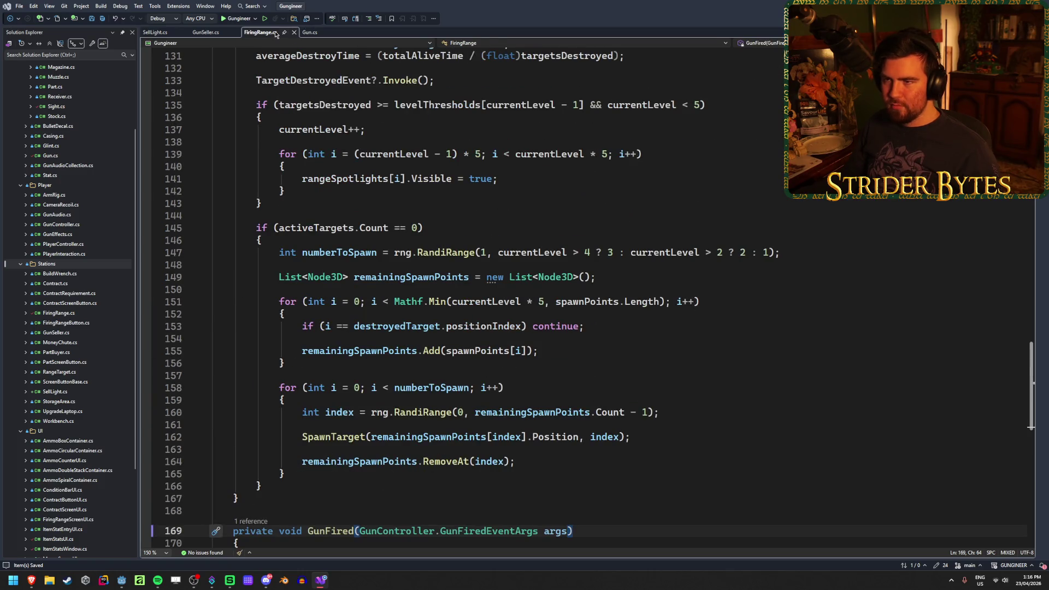
middle_click(275, 33)
Step: Cut the sell-light fields on GunSeller.cs lines 21–25 and switch to SellLight.cs
click(206, 33)
scroll(679, 264, down, 2)
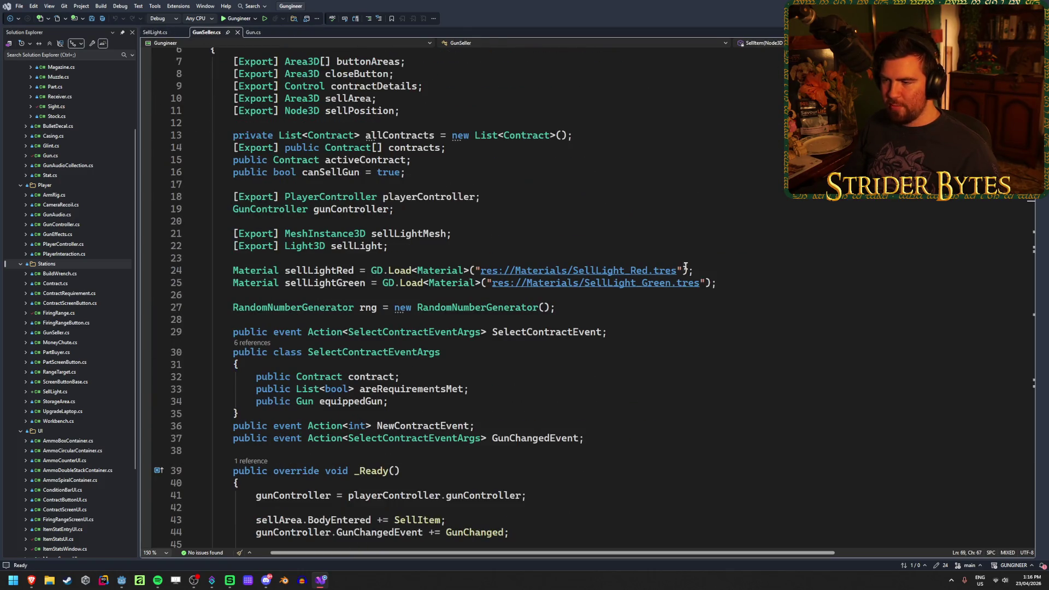
mouse_move(742, 282)
mouse_down()
mouse_move(191, 283)
mouse_move(99, 230)
mouse_up()
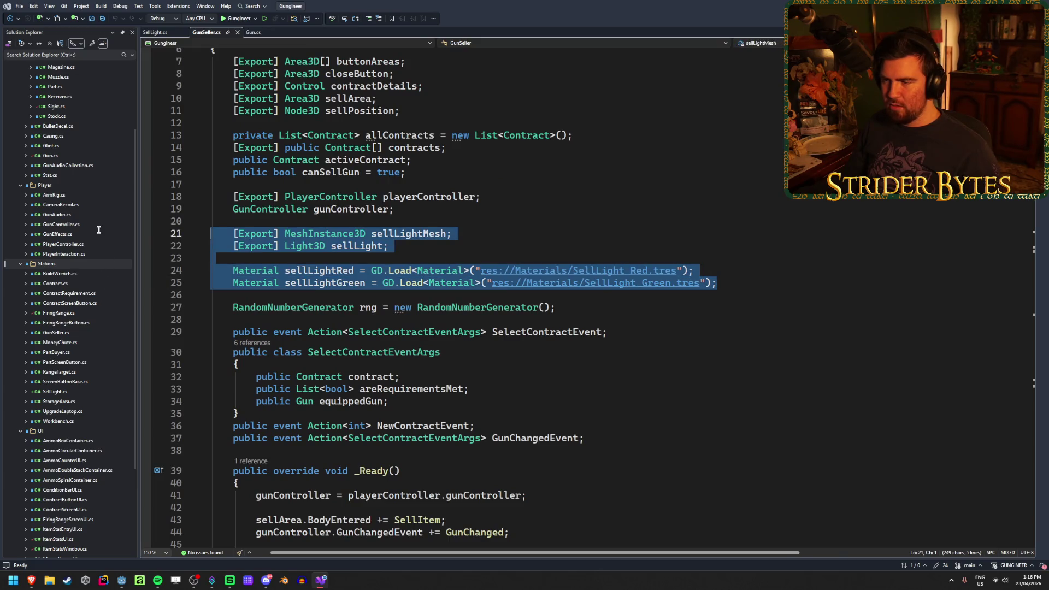
key(ctrl+x)
click(155, 32)
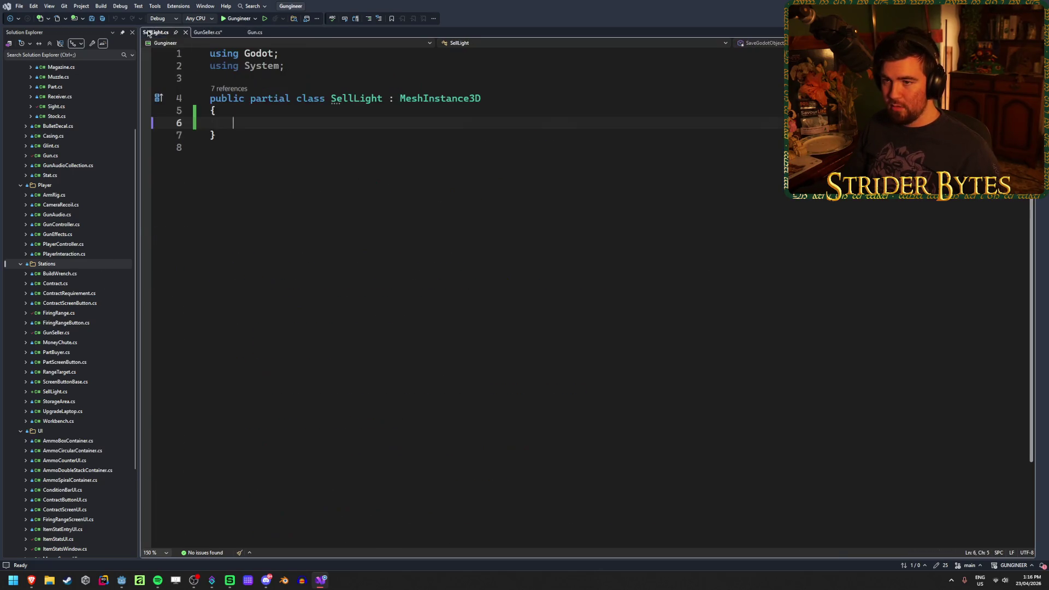